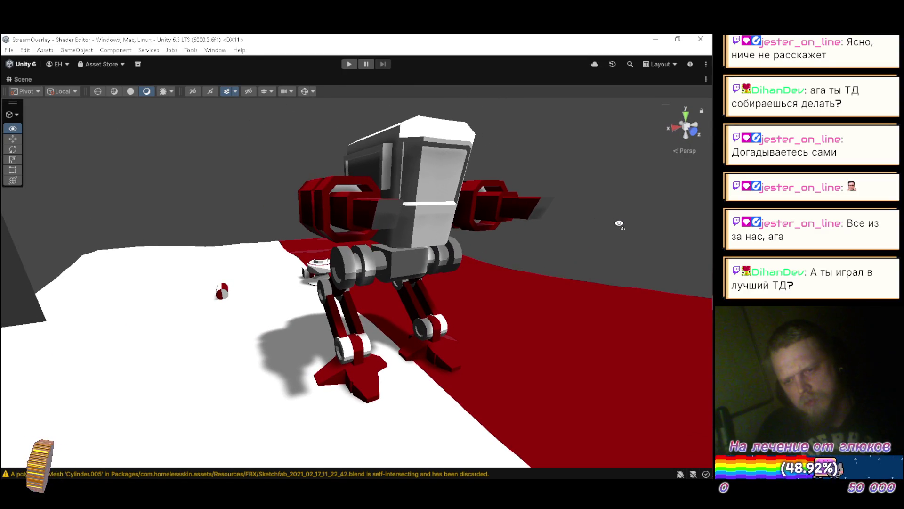
- Restore the full editor layout, select the Cube and show its RoundBumper material properties
{"action": "mouse_move", "coordinate": [574, 252]}
{"action": "left_mouse_down"}
{"action": "mouse_move", "coordinate": [490, 220]}
{"action": "mouse_move", "coordinate": [460, 246]}
{"action": "mouse_move", "coordinate": [445, 300]}
{"action": "mouse_move", "coordinate": [132, 262]}
{"action": "mouse_move", "coordinate": [380, 329]}
{"action": "mouse_move", "coordinate": [380, 338]}
{"action": "mouse_move", "coordinate": [378, 222]}
{"action": "mouse_move", "coordinate": [396, 266]}
{"action": "mouse_move", "coordinate": [460, 289]}
{"action": "mouse_move", "coordinate": [347, 269]}
{"action": "mouse_move", "coordinate": [245, 272]}
{"action": "mouse_move", "coordinate": [617, 314]}
{"action": "mouse_move", "coordinate": [405, 297]}
{"action": "mouse_move", "coordinate": [445, 297]}
{"action": "mouse_move", "coordinate": [416, 264]}
{"action": "mouse_move", "coordinate": [440, 292]}
{"action": "mouse_move", "coordinate": [475, 290]}
{"action": "mouse_move", "coordinate": [470, 279]}
{"action": "mouse_move", "coordinate": [150, 225]}
{"action": "mouse_move", "coordinate": [397, 291]}
{"action": "mouse_move", "coordinate": [439, 252]}
{"action": "mouse_move", "coordinate": [304, 236]}
{"action": "mouse_move", "coordinate": [412, 297]}
{"action": "mouse_move", "coordinate": [528, 292]}
{"action": "mouse_move", "coordinate": [325, 274]}
{"action": "mouse_move", "coordinate": [480, 273]}
{"action": "mouse_move", "coordinate": [541, 303]}
{"action": "mouse_move", "coordinate": [601, 297]}
{"action": "mouse_move", "coordinate": [314, 254]}
{"action": "mouse_move", "coordinate": [253, 258]}
{"action": "mouse_move", "coordinate": [248, 278]}
{"action": "mouse_move", "coordinate": [328, 298]}
{"action": "mouse_move", "coordinate": [400, 291]}
{"action": "left_mouse_up"}
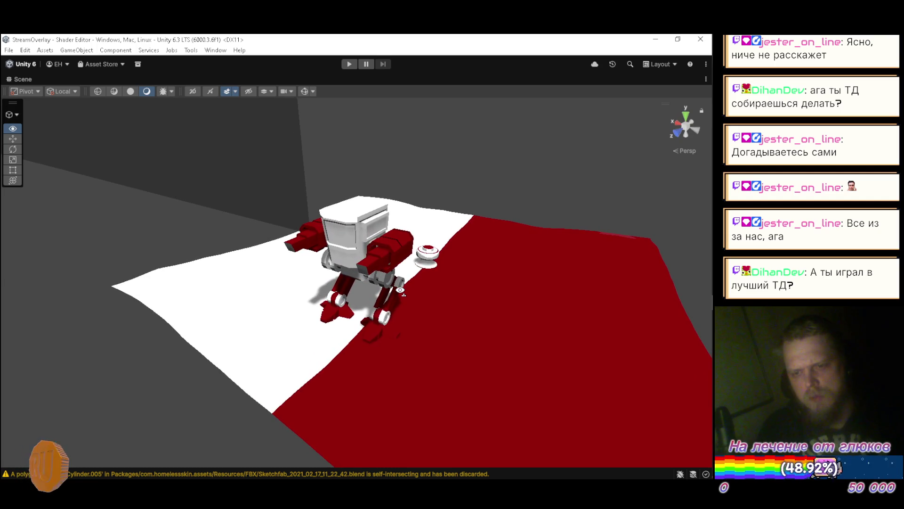
{"action": "double_click", "coordinate": [23, 82]}
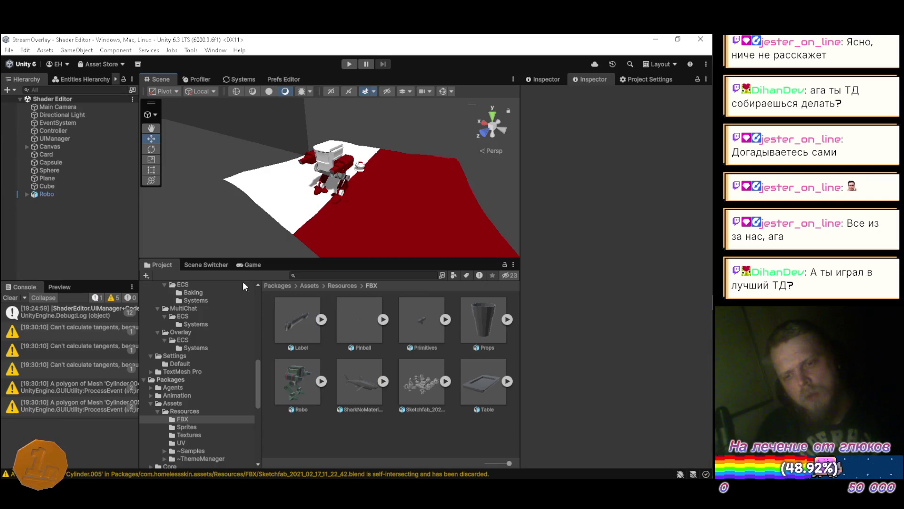
{"action": "left_click", "coordinate": [55, 186]}
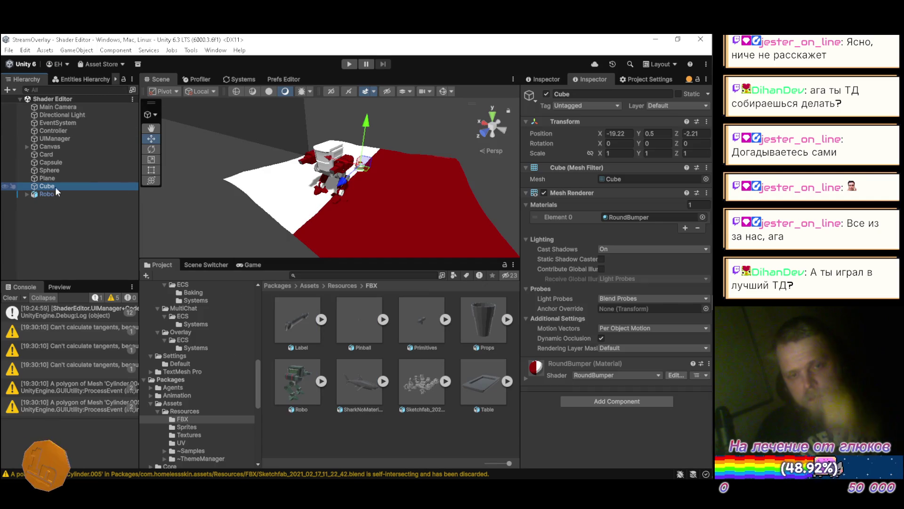
{"action": "left_click", "coordinate": [650, 217]}
{"action": "left_click", "coordinate": [354, 373]}
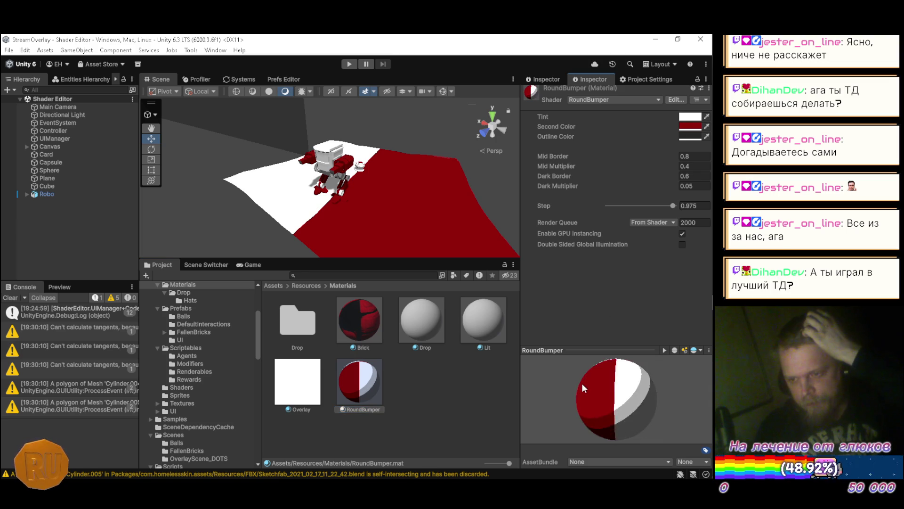
- Set the RoundBumper material's Tint to a bright blue
{"action": "left_click", "coordinate": [696, 116]}
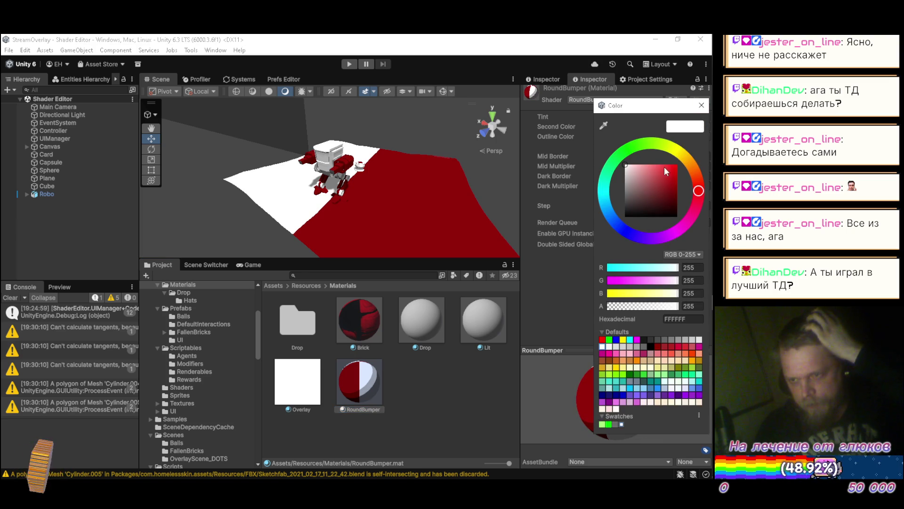
{"action": "left_click", "coordinate": [670, 165]}
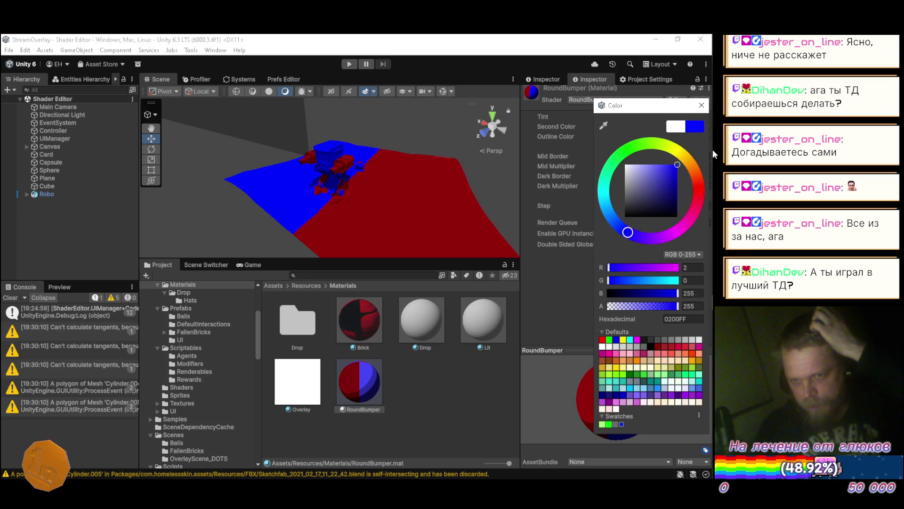
{"action": "left_click", "coordinate": [701, 105]}
{"action": "left_click", "coordinate": [686, 117]}
{"action": "left_click_drag", "start_coordinate": [664, 173], "coordinate": [662, 152]}
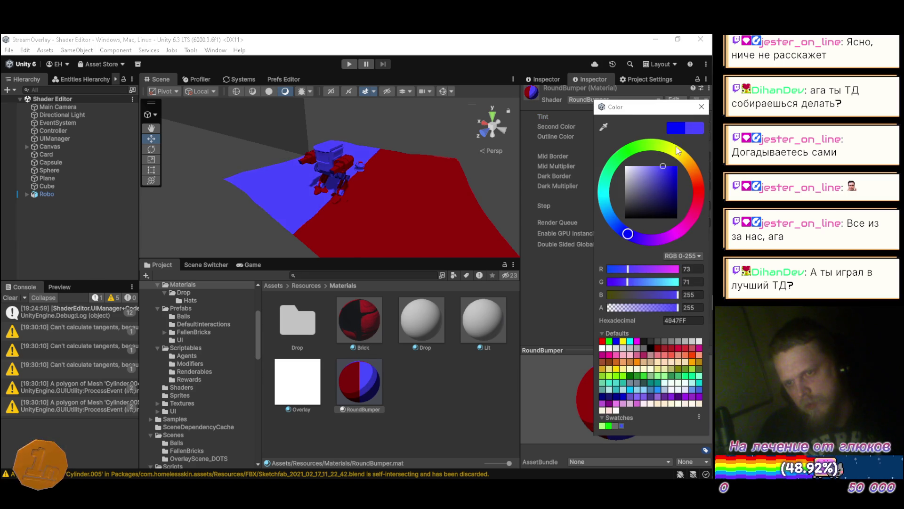
- Set the Second Color to a deep violet-blue, then maximize the Scene view facing the robot
{"action": "left_click", "coordinate": [701, 106]}
{"action": "left_click", "coordinate": [690, 126]}
{"action": "left_click", "coordinate": [678, 185]}
{"action": "mouse_move", "coordinate": [677, 183]}
{"action": "left_mouse_down"}
{"action": "mouse_move", "coordinate": [680, 165]}
{"action": "mouse_move", "coordinate": [650, 163]}
{"action": "mouse_move", "coordinate": [669, 201]}
{"action": "left_mouse_up"}
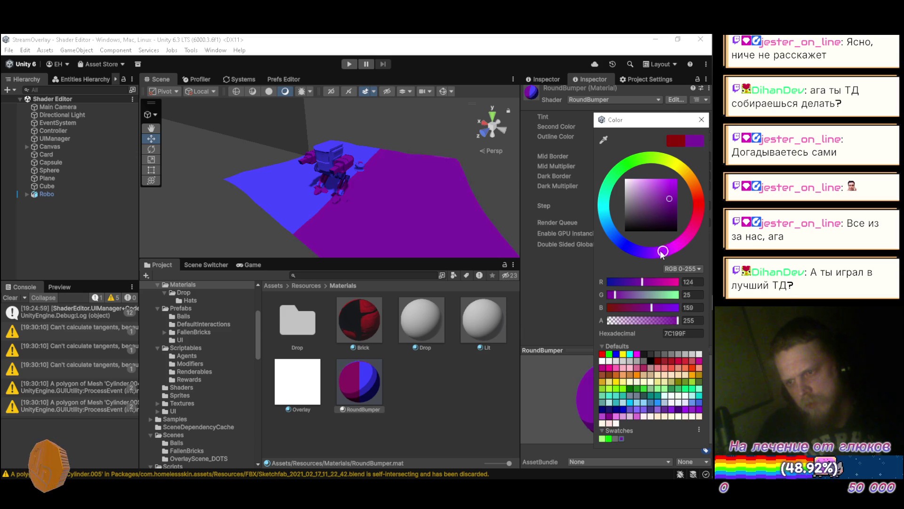
{"action": "left_click_drag", "start_coordinate": [664, 253], "coordinate": [642, 256]}
{"action": "mouse_move", "coordinate": [669, 198]}
{"action": "left_mouse_down"}
{"action": "mouse_move", "coordinate": [674, 213]}
{"action": "mouse_move", "coordinate": [676, 201]}
{"action": "left_mouse_up"}
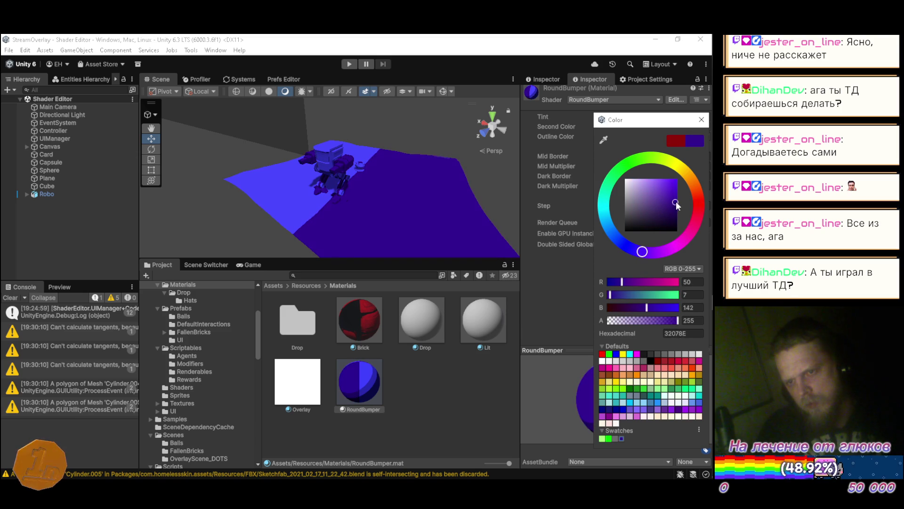
{"action": "left_click", "coordinate": [702, 120]}
{"action": "double_click", "coordinate": [166, 78]}
{"action": "mouse_move", "coordinate": [236, 169]}
{"action": "left_mouse_down"}
{"action": "mouse_move", "coordinate": [264, 162]}
{"action": "mouse_move", "coordinate": [555, 170]}
{"action": "mouse_move", "coordinate": [632, 215]}
{"action": "mouse_move", "coordinate": [634, 137]}
{"action": "mouse_move", "coordinate": [383, 137]}
{"action": "mouse_move", "coordinate": [355, 126]}
{"action": "mouse_move", "coordinate": [402, 167]}
{"action": "mouse_move", "coordinate": [421, 202]}
{"action": "mouse_move", "coordinate": [368, 171]}
{"action": "mouse_move", "coordinate": [309, 154]}
{"action": "mouse_move", "coordinate": [232, 151]}
{"action": "mouse_move", "coordinate": [194, 135]}
{"action": "mouse_move", "coordinate": [246, 143]}
{"action": "mouse_move", "coordinate": [249, 133]}
{"action": "mouse_move", "coordinate": [379, 137]}
{"action": "mouse_move", "coordinate": [388, 119]}
{"action": "mouse_move", "coordinate": [507, 129]}
{"action": "mouse_move", "coordinate": [142, 136]}
{"action": "mouse_move", "coordinate": [268, 148]}
{"action": "mouse_move", "coordinate": [480, 142]}
{"action": "mouse_move", "coordinate": [189, 135]}
{"action": "mouse_move", "coordinate": [190, 210]}
{"action": "mouse_move", "coordinate": [218, 334]}
{"action": "mouse_move", "coordinate": [379, 307]}
{"action": "mouse_move", "coordinate": [537, 212]}
{"action": "mouse_move", "coordinate": [524, 186]}
{"action": "mouse_move", "coordinate": [680, 183]}
{"action": "mouse_move", "coordinate": [682, 146]}
{"action": "mouse_move", "coordinate": [197, 152]}
{"action": "left_mouse_up"}
- Zoom the maximized Scene view in on the blue-tinted mech and bumper
{"action": "scroll", "coordinate": [420, 204], "scroll_direction": "down", "scroll_amount": 10}
{"action": "scroll", "coordinate": [141, 137], "scroll_direction": "down", "scroll_amount": 5}
- Restore the editor layout, review the Cylinder mesh and tangents warnings, then clear the Console
{"action": "double_click", "coordinate": [27, 78]}
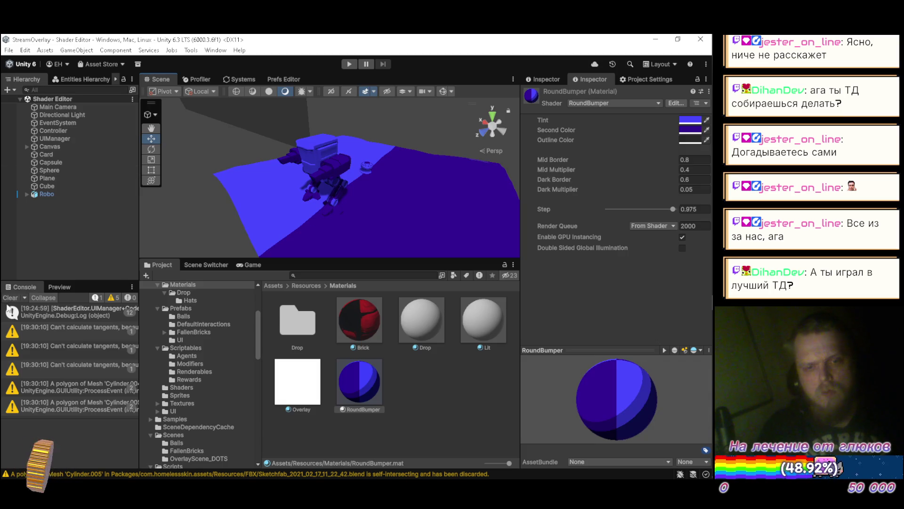
{"action": "left_click", "coordinate": [56, 388]}
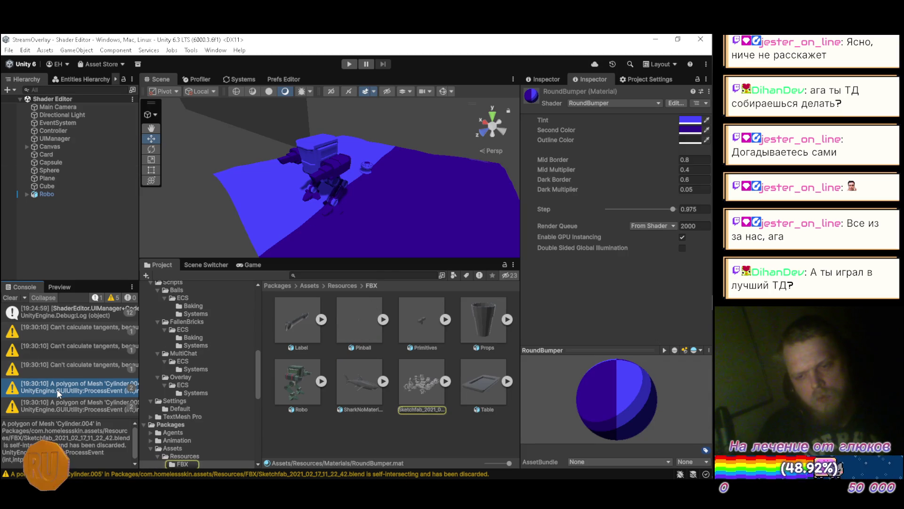
{"action": "left_click", "coordinate": [57, 408]}
{"action": "left_click", "coordinate": [63, 392]}
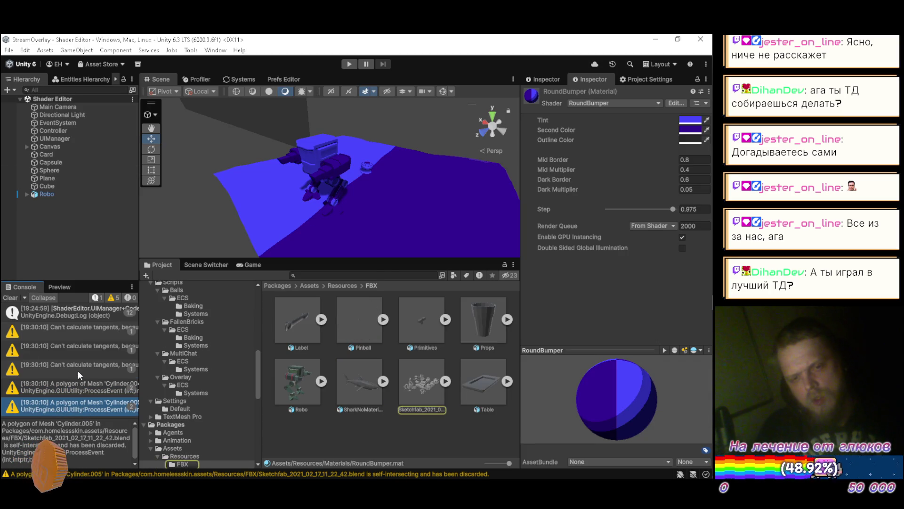
{"action": "left_click", "coordinate": [81, 343]}
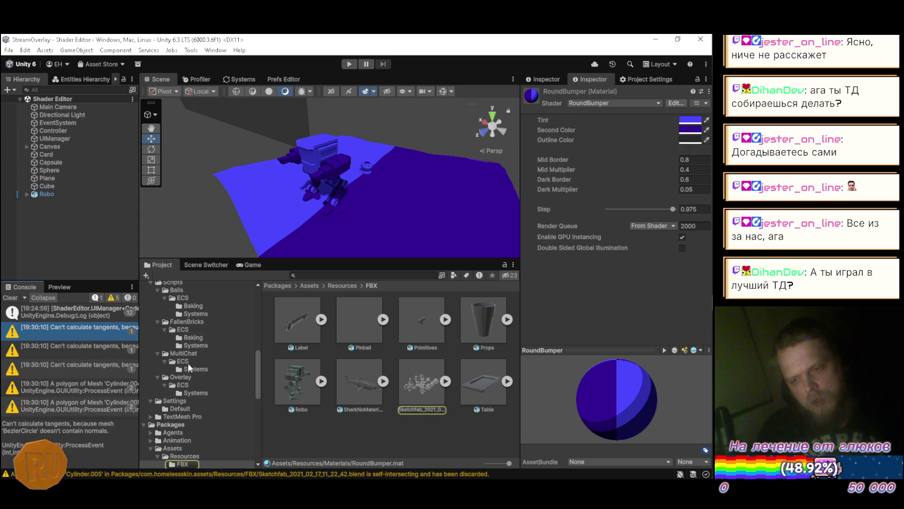
{"action": "left_click", "coordinate": [13, 298]}
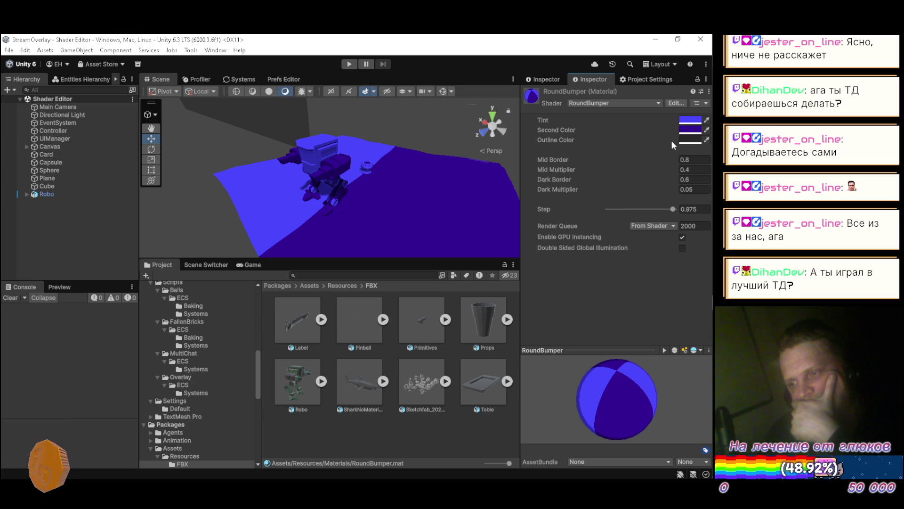
- Set the Tint to white (FFFFFF) and the Second Color to purple (784ED2), then maximize the Scene view
{"action": "left_click", "coordinate": [691, 123]}
{"action": "left_click_drag", "start_coordinate": [660, 173], "coordinate": [607, 148]}
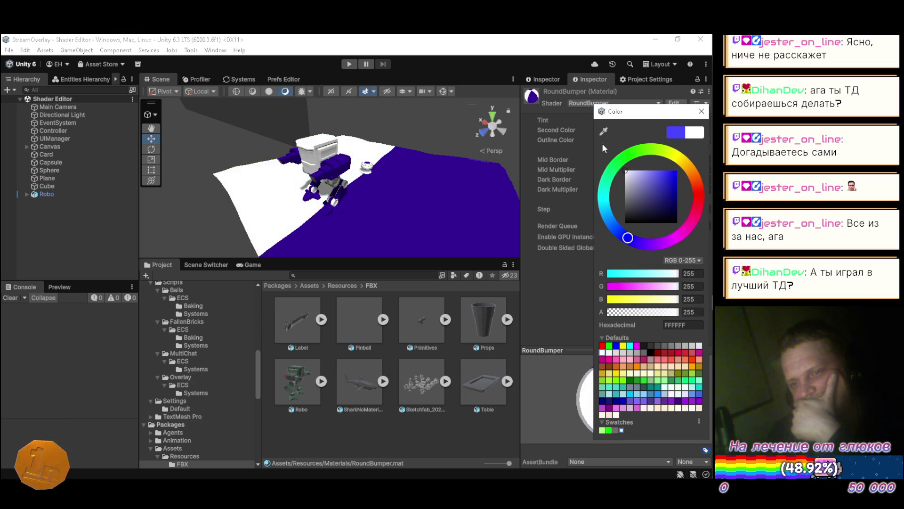
{"action": "left_click", "coordinate": [705, 113]}
{"action": "left_click", "coordinate": [691, 130]}
{"action": "mouse_move", "coordinate": [674, 205]}
{"action": "left_mouse_down"}
{"action": "mouse_move", "coordinate": [673, 188]}
{"action": "mouse_move", "coordinate": [681, 191]}
{"action": "mouse_move", "coordinate": [658, 190]}
{"action": "left_mouse_up"}
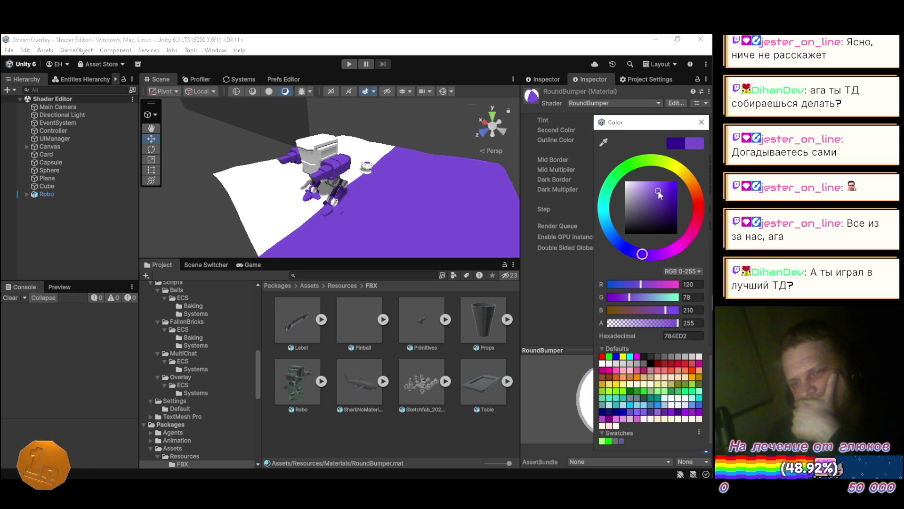
{"action": "left_click", "coordinate": [701, 123]}
{"action": "double_click", "coordinate": [165, 82]}
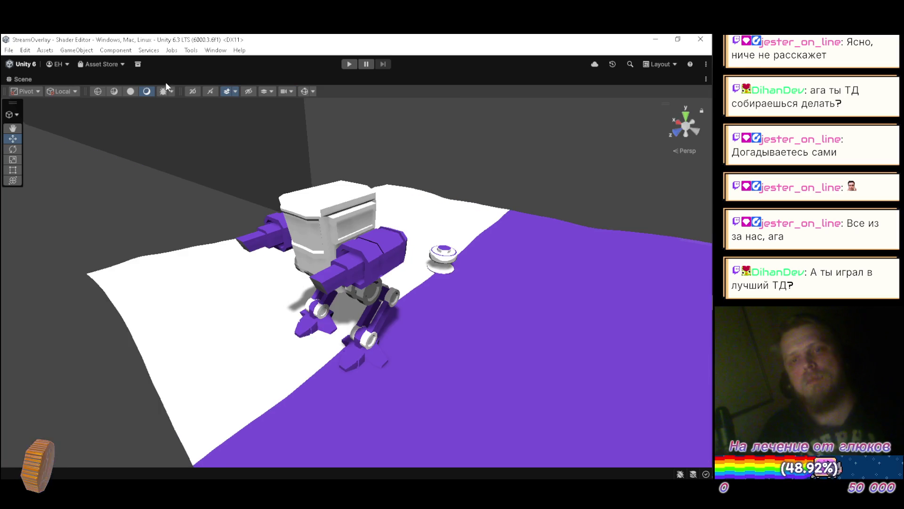
{"action": "mouse_move", "coordinate": [248, 171]}
{"action": "left_mouse_down"}
{"action": "mouse_move", "coordinate": [299, 149]}
{"action": "mouse_move", "coordinate": [426, 164]}
{"action": "mouse_move", "coordinate": [360, 182]}
{"action": "mouse_move", "coordinate": [360, 191]}
{"action": "mouse_move", "coordinate": [372, 191]}
{"action": "mouse_move", "coordinate": [319, 172]}
{"action": "mouse_move", "coordinate": [331, 212]}
{"action": "mouse_move", "coordinate": [333, 327]}
{"action": "mouse_move", "coordinate": [339, 179]}
{"action": "mouse_move", "coordinate": [306, 168]}
{"action": "left_mouse_up"}
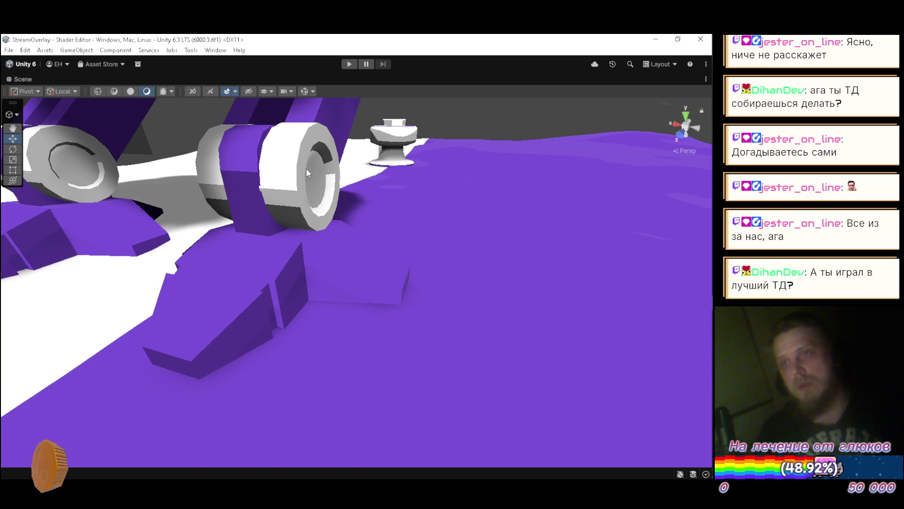
{"action": "mouse_move", "coordinate": [413, 193]}
{"action": "left_mouse_down"}
{"action": "mouse_move", "coordinate": [113, 189]}
{"action": "mouse_move", "coordinate": [156, 200]}
{"action": "mouse_move", "coordinate": [186, 171]}
{"action": "left_mouse_up"}
{"action": "key", "text": "w"}
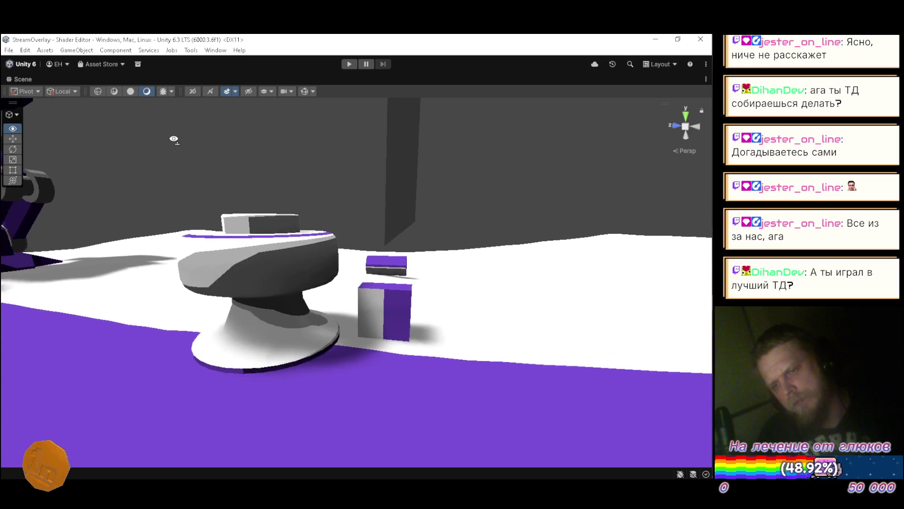
{"action": "scroll", "coordinate": [164, 130], "scroll_direction": "down", "scroll_amount": 2}
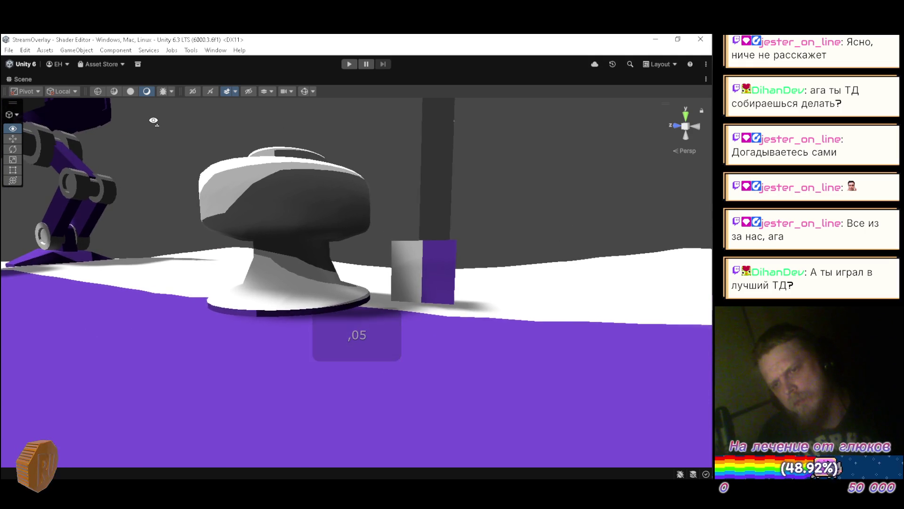
{"action": "mouse_move", "coordinate": [143, 128]}
{"action": "left_mouse_down"}
{"action": "mouse_move", "coordinate": [95, 108]}
{"action": "mouse_move", "coordinate": [181, 156]}
{"action": "mouse_move", "coordinate": [102, 143]}
{"action": "mouse_move", "coordinate": [246, 165]}
{"action": "mouse_move", "coordinate": [258, 222]}
{"action": "mouse_move", "coordinate": [258, 184]}
{"action": "mouse_move", "coordinate": [181, 156]}
{"action": "mouse_move", "coordinate": [202, 175]}
{"action": "mouse_move", "coordinate": [228, 166]}
{"action": "mouse_move", "coordinate": [296, 179]}
{"action": "mouse_move", "coordinate": [42, 168]}
{"action": "mouse_move", "coordinate": [228, 169]}
{"action": "mouse_move", "coordinate": [373, 187]}
{"action": "mouse_move", "coordinate": [212, 173]}
{"action": "mouse_move", "coordinate": [575, 178]}
{"action": "mouse_move", "coordinate": [614, 187]}
{"action": "mouse_move", "coordinate": [583, 191]}
{"action": "mouse_move", "coordinate": [77, 162]}
{"action": "mouse_move", "coordinate": [631, 160]}
{"action": "mouse_move", "coordinate": [254, 171]}
{"action": "mouse_move", "coordinate": [14, 157]}
{"action": "mouse_move", "coordinate": [647, 152]}
{"action": "mouse_move", "coordinate": [502, 168]}
{"action": "mouse_move", "coordinate": [567, 155]}
{"action": "mouse_move", "coordinate": [653, 171]}
{"action": "mouse_move", "coordinate": [17, 168]}
{"action": "left_mouse_up"}
{"action": "scroll", "coordinate": [252, 192], "scroll_direction": "up", "scroll_amount": 1}
{"action": "scroll", "coordinate": [19, 157], "scroll_direction": "up", "scroll_amount": 10}
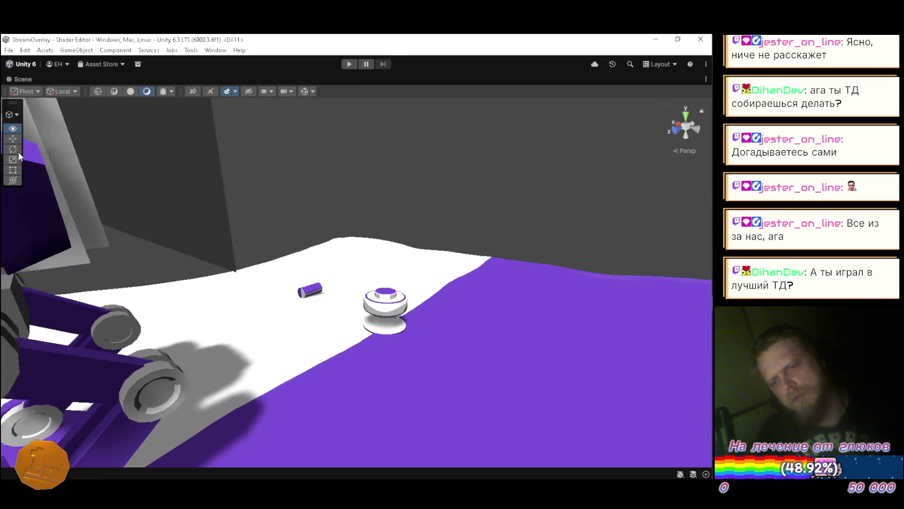
{"action": "key", "text": "f"}
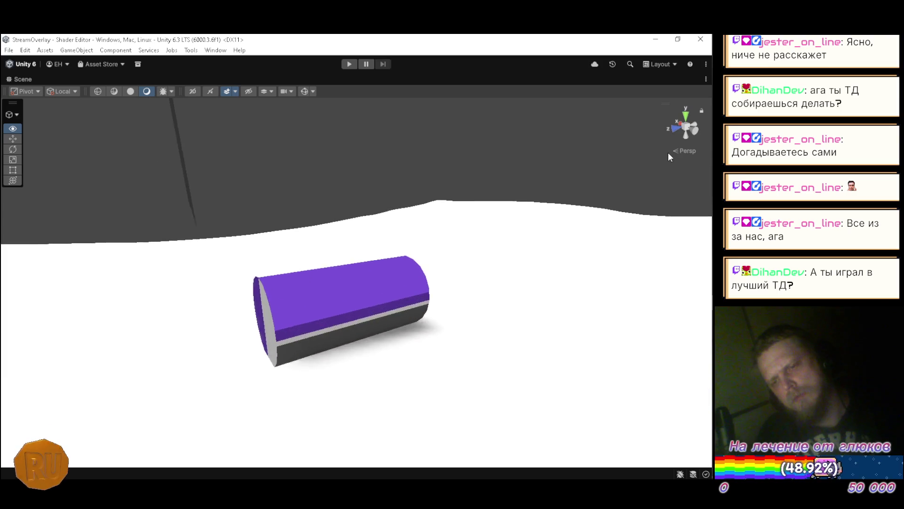
{"action": "left_click_drag", "start_coordinate": [660, 147], "coordinate": [610, 158]}
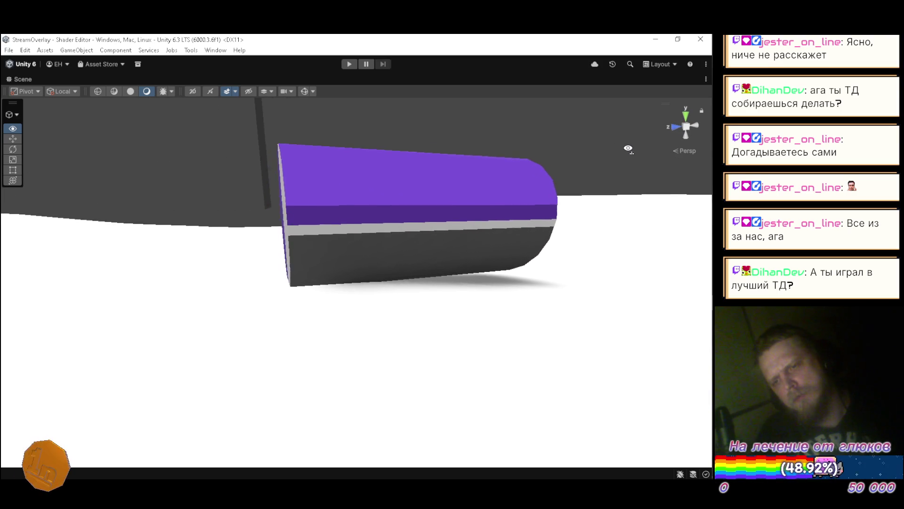
{"action": "left_click_drag", "start_coordinate": [8, 153], "coordinate": [43, 149]}
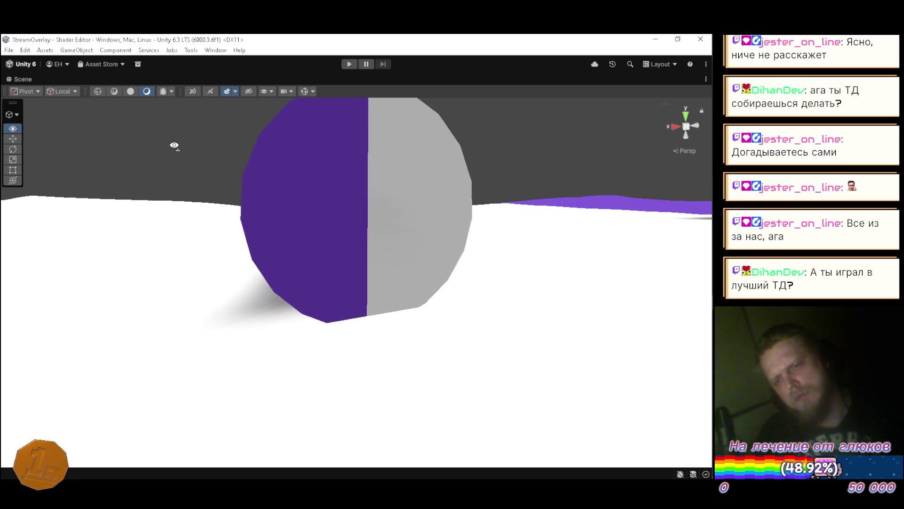
{"action": "mouse_move", "coordinate": [197, 145]}
{"action": "left_mouse_down"}
{"action": "mouse_move", "coordinate": [335, 155]}
{"action": "mouse_move", "coordinate": [283, 170]}
{"action": "mouse_move", "coordinate": [271, 184]}
{"action": "left_mouse_up"}
{"action": "scroll", "coordinate": [335, 155], "scroll_direction": "down", "scroll_amount": 3}
{"action": "scroll", "coordinate": [271, 184], "scroll_direction": "down", "scroll_amount": 5}
{"action": "key", "text": "q"}
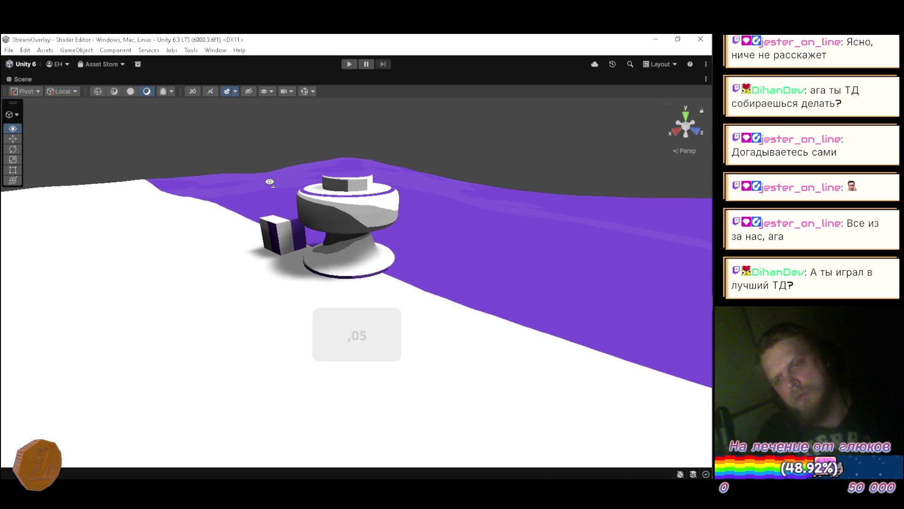
{"action": "key", "text": "q"}
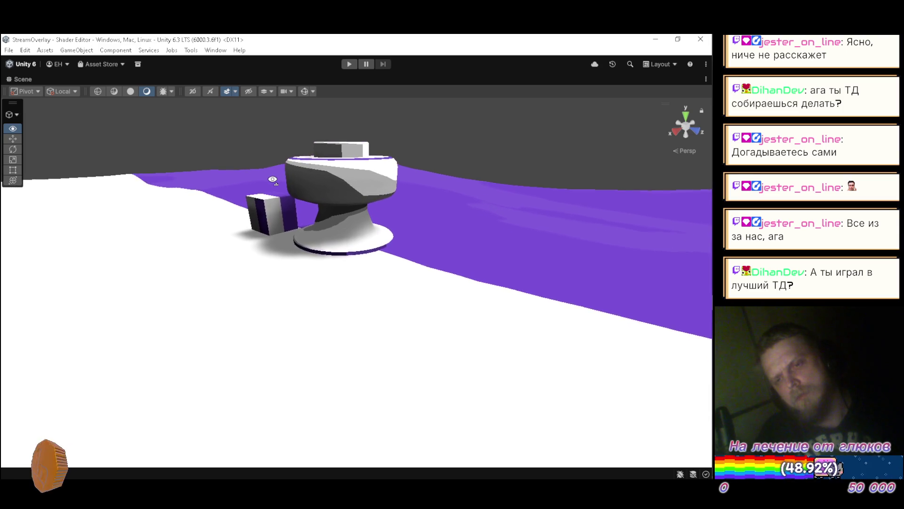
{"action": "key", "text": "q"}
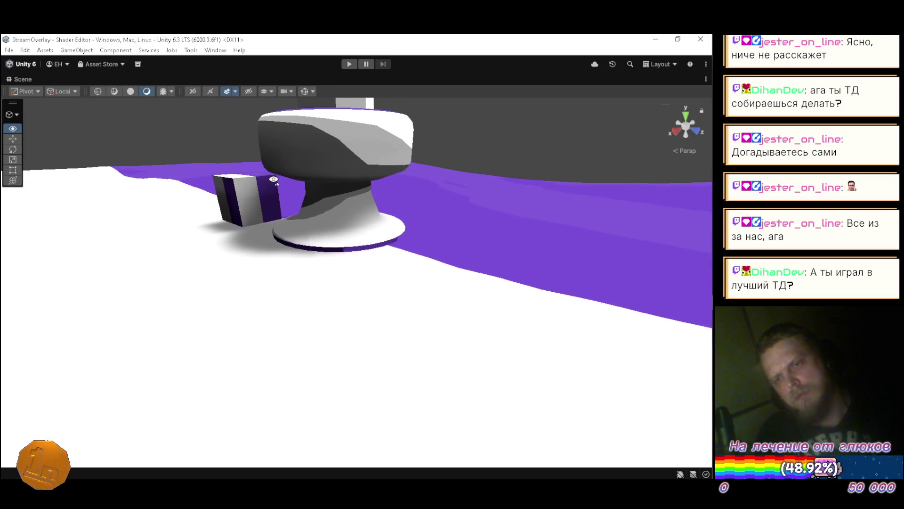
{"action": "key", "text": "d"}
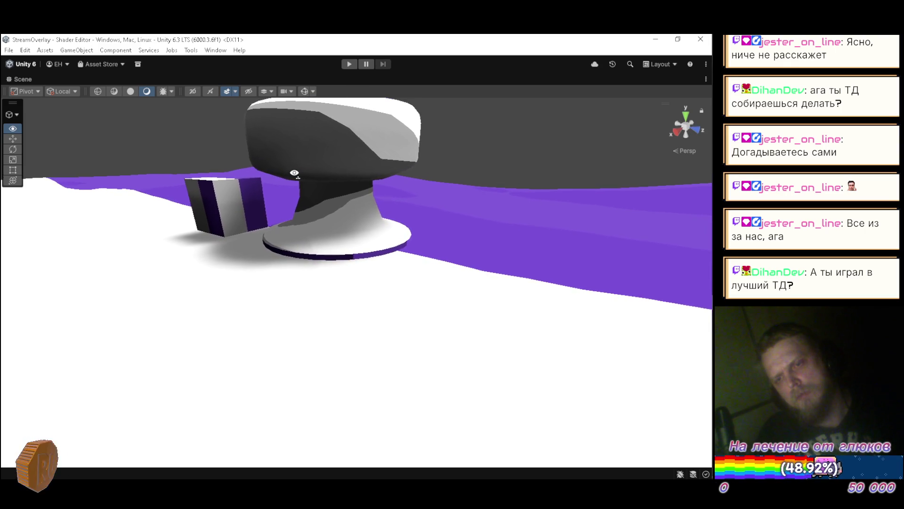
{"action": "key", "text": "a"}
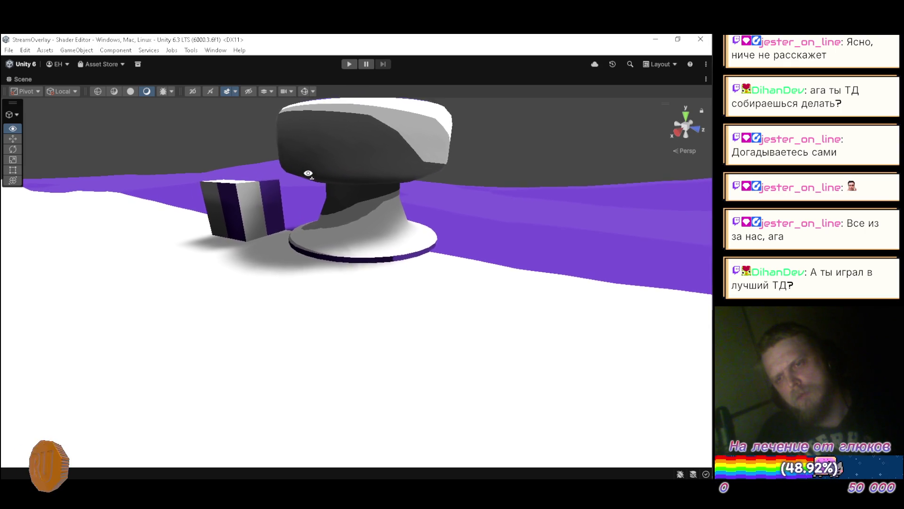
{"action": "key", "text": "e"}
{"action": "key", "text": "a"}
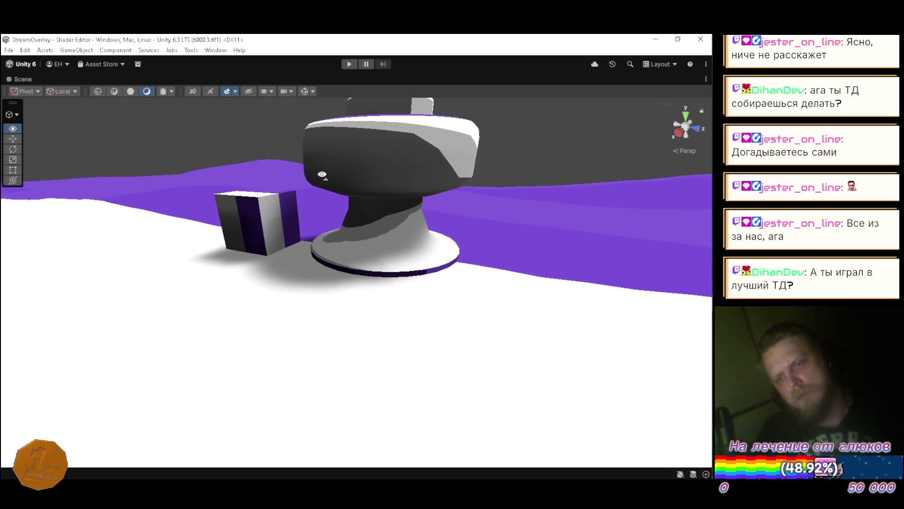
{"action": "key", "text": "a"}
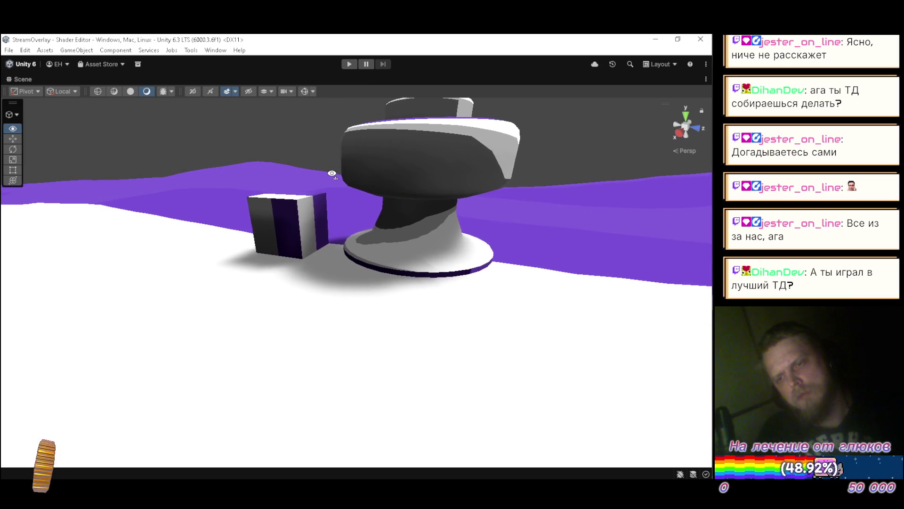
{"action": "left_click_drag", "start_coordinate": [344, 174], "coordinate": [392, 177]}
{"action": "key", "text": "a"}
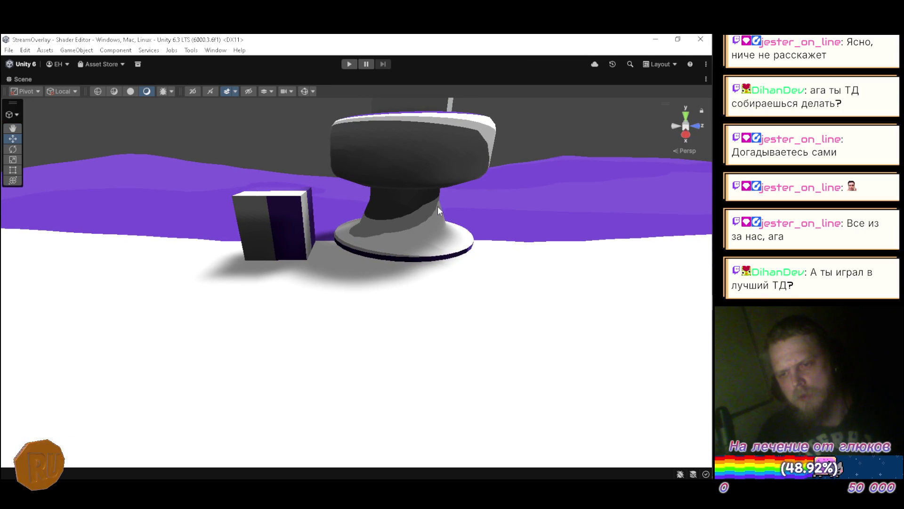
{"action": "mouse_move", "coordinate": [388, 228]}
{"action": "left_mouse_down"}
{"action": "mouse_move", "coordinate": [403, 216]}
{"action": "mouse_move", "coordinate": [466, 234]}
{"action": "left_mouse_up"}
{"action": "key", "text": "w"}
{"action": "key", "text": "a"}
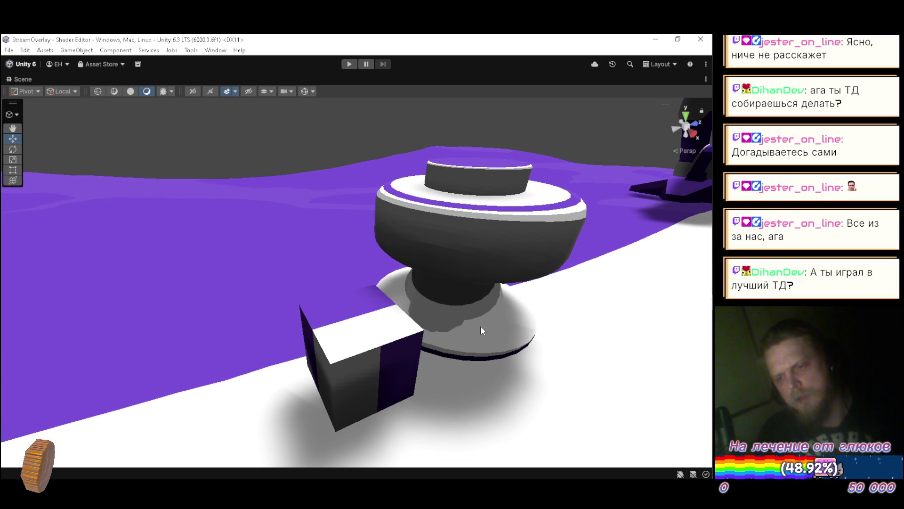
- Fly around the bumper and robot in the Scene view, then restore the full editor layout
{"action": "mouse_move", "coordinate": [497, 306]}
{"action": "left_mouse_down"}
{"action": "mouse_move", "coordinate": [414, 311]}
{"action": "mouse_move", "coordinate": [651, 295]}
{"action": "left_mouse_up"}
{"action": "mouse_move", "coordinate": [446, 282]}
{"action": "left_mouse_down"}
{"action": "mouse_move", "coordinate": [523, 278]}
{"action": "mouse_move", "coordinate": [517, 258]}
{"action": "mouse_move", "coordinate": [516, 268]}
{"action": "mouse_move", "coordinate": [545, 280]}
{"action": "mouse_move", "coordinate": [634, 268]}
{"action": "mouse_move", "coordinate": [9, 264]}
{"action": "mouse_move", "coordinate": [704, 268]}
{"action": "mouse_move", "coordinate": [707, 300]}
{"action": "mouse_move", "coordinate": [24, 306]}
{"action": "mouse_move", "coordinate": [87, 299]}
{"action": "mouse_move", "coordinate": [117, 268]}
{"action": "mouse_move", "coordinate": [117, 238]}
{"action": "mouse_move", "coordinate": [273, 249]}
{"action": "mouse_move", "coordinate": [226, 268]}
{"action": "left_mouse_up"}
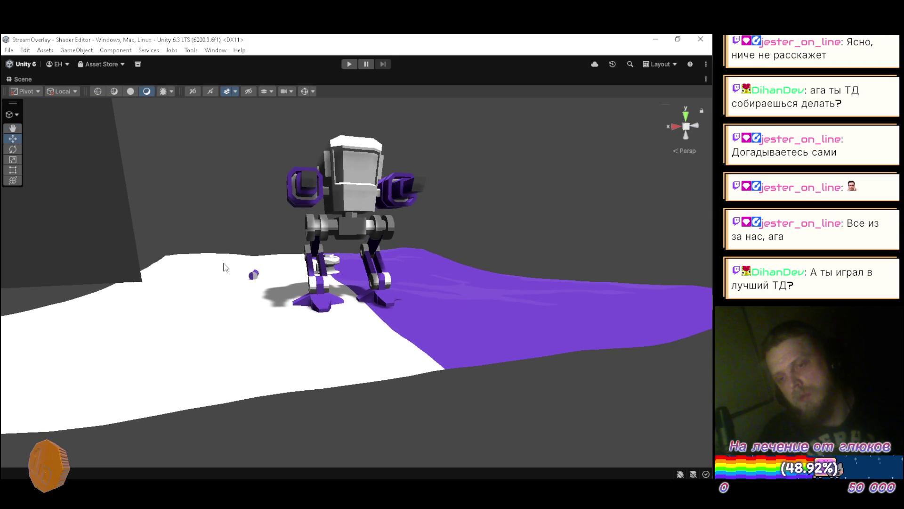
{"action": "mouse_move", "coordinate": [351, 196]}
{"action": "left_mouse_down"}
{"action": "mouse_move", "coordinate": [295, 230]}
{"action": "mouse_move", "coordinate": [211, 257]}
{"action": "mouse_move", "coordinate": [356, 252]}
{"action": "mouse_move", "coordinate": [359, 236]}
{"action": "mouse_move", "coordinate": [316, 229]}
{"action": "mouse_move", "coordinate": [250, 232]}
{"action": "mouse_move", "coordinate": [411, 273]}
{"action": "left_mouse_up"}
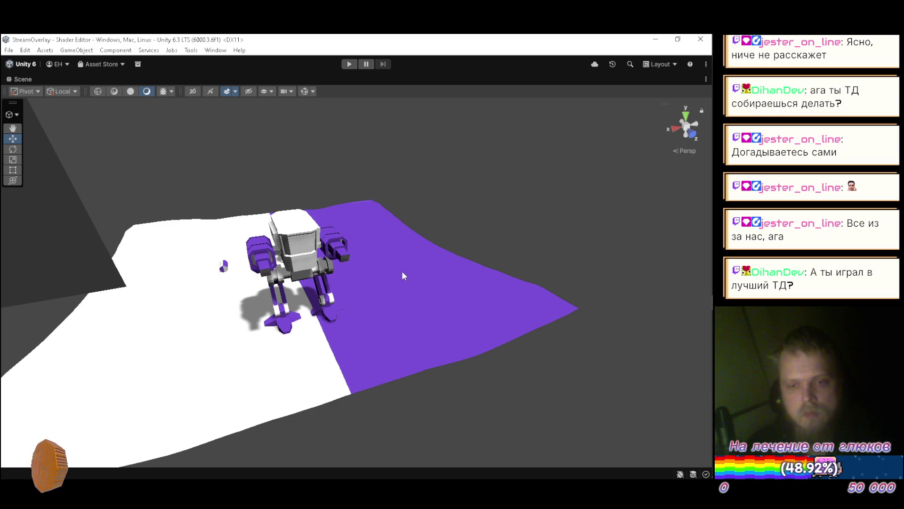
{"action": "double_click", "coordinate": [27, 77]}
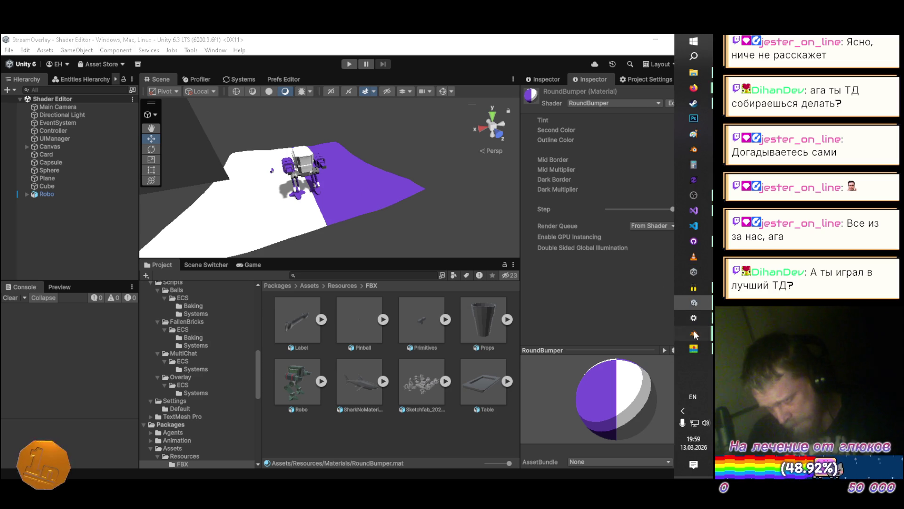
- In Blender, make the lights, tripod, quadropod and tank1–tank3 collections visible again
{"action": "mouse_move", "coordinate": [693, 333]}
{"action": "left_click", "coordinate": [480, 334]}
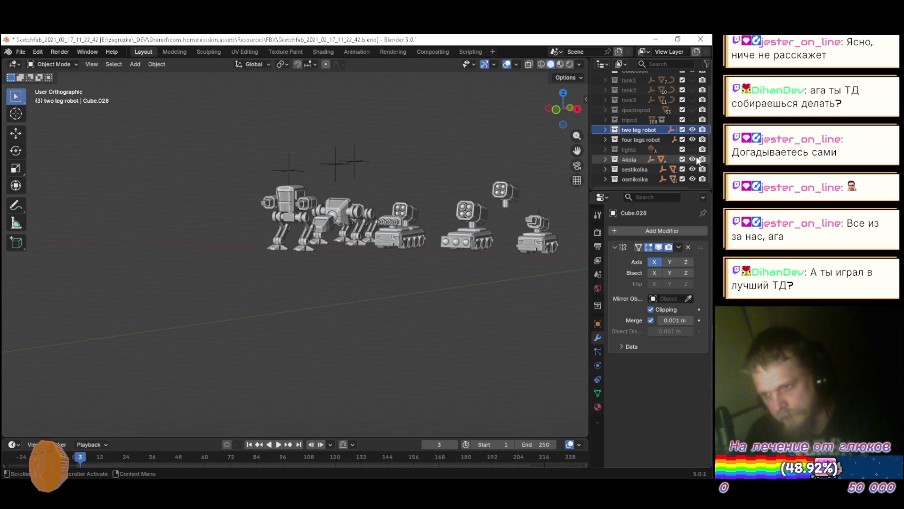
{"action": "left_click", "coordinate": [692, 149]}
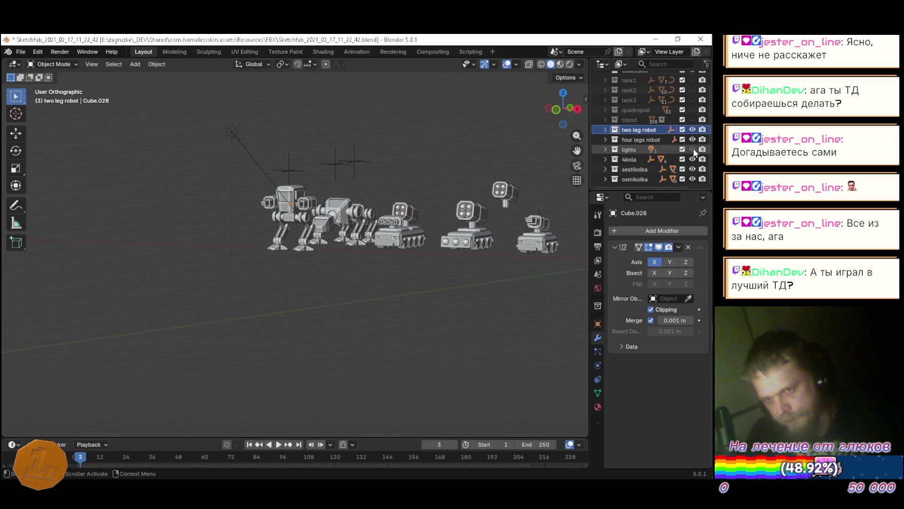
{"action": "left_click", "coordinate": [693, 119]}
{"action": "left_click", "coordinate": [693, 109]}
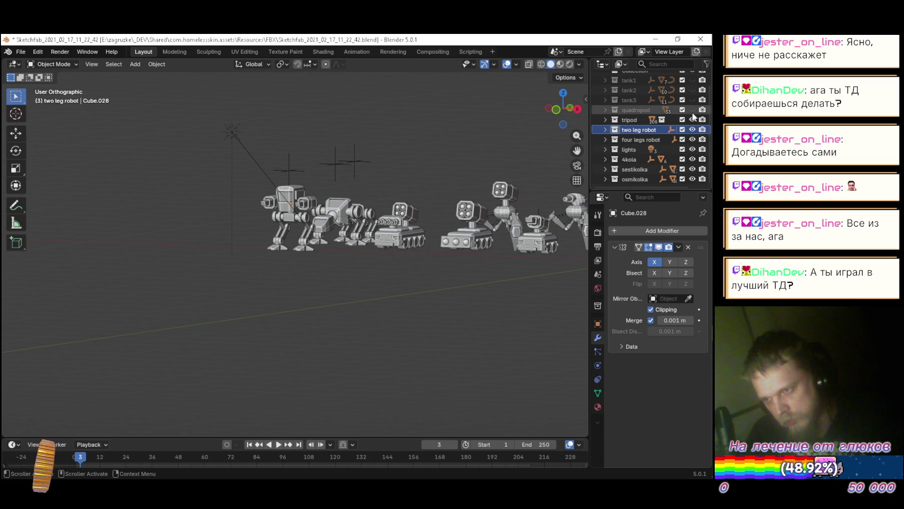
{"action": "left_click", "coordinate": [692, 100]}
{"action": "left_click", "coordinate": [692, 90]}
{"action": "left_click", "coordinate": [693, 80]}
{"action": "scroll", "coordinate": [693, 94], "scroll_direction": "up", "scroll_amount": 2}
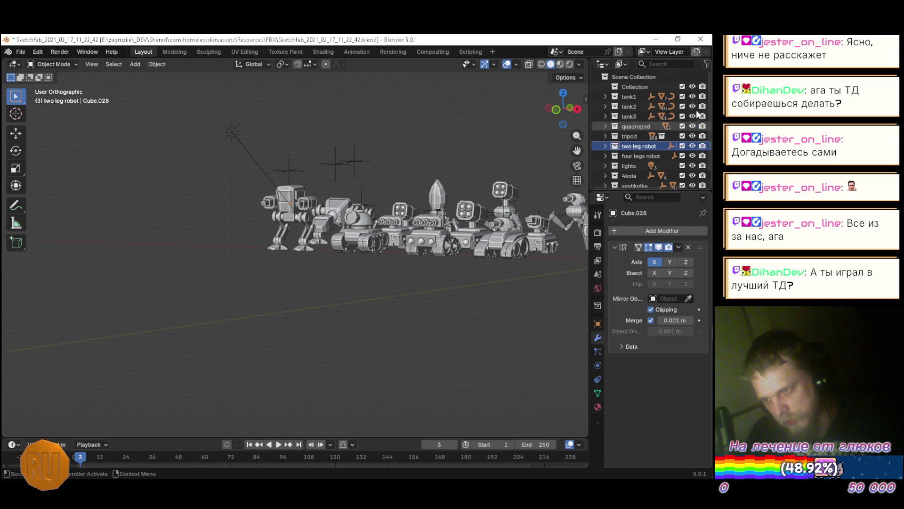
{"action": "scroll", "coordinate": [693, 120], "scroll_direction": "down", "scroll_amount": 2}
- Inspect the revealed robots and tanks, save the Blender file, and close Blender
{"action": "right_click", "coordinate": [329, 143]}
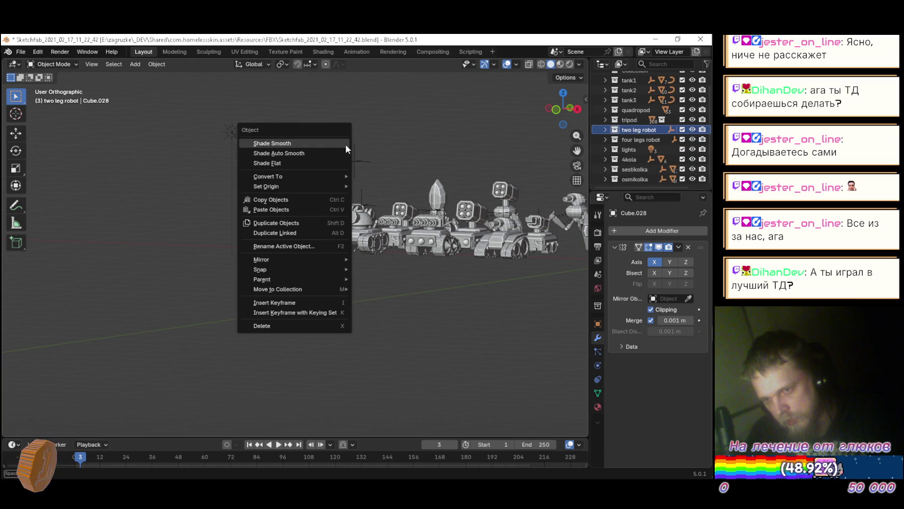
{"action": "mouse_move", "coordinate": [132, 182]}
{"action": "left_mouse_down"}
{"action": "mouse_move", "coordinate": [457, 239]}
{"action": "mouse_move", "coordinate": [426, 253]}
{"action": "mouse_move", "coordinate": [429, 205]}
{"action": "mouse_move", "coordinate": [393, 239]}
{"action": "mouse_move", "coordinate": [363, 240]}
{"action": "mouse_move", "coordinate": [323, 221]}
{"action": "mouse_move", "coordinate": [461, 215]}
{"action": "mouse_move", "coordinate": [442, 211]}
{"action": "mouse_move", "coordinate": [293, 305]}
{"action": "mouse_move", "coordinate": [343, 250]}
{"action": "mouse_move", "coordinate": [312, 294]}
{"action": "mouse_move", "coordinate": [279, 304]}
{"action": "mouse_move", "coordinate": [223, 289]}
{"action": "mouse_move", "coordinate": [306, 284]}
{"action": "left_mouse_up"}
{"action": "scroll", "coordinate": [304, 290], "scroll_direction": "up", "scroll_amount": 8}
{"action": "scroll", "coordinate": [318, 284], "scroll_direction": "up", "scroll_amount": 3}
{"action": "scroll", "coordinate": [306, 284], "scroll_direction": "down", "scroll_amount": 5}
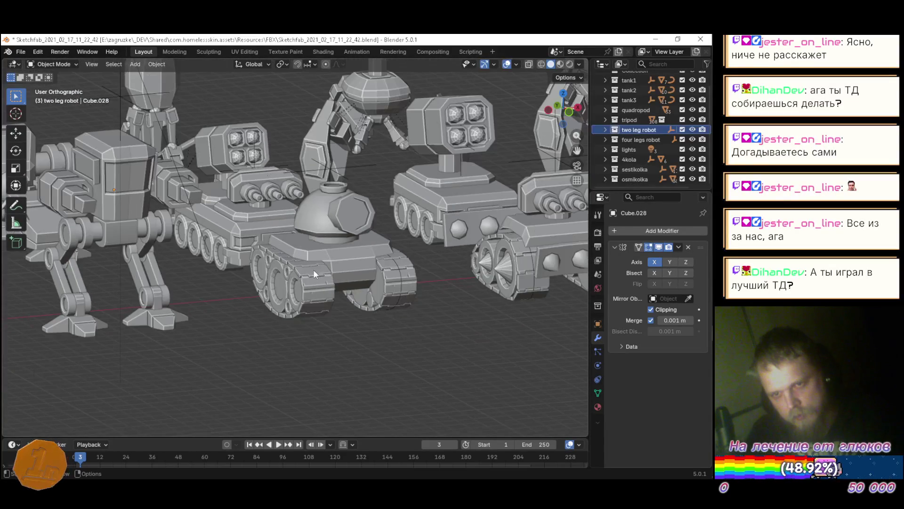
{"action": "scroll", "coordinate": [364, 247], "scroll_direction": "down", "scroll_amount": 6}
{"action": "mouse_move", "coordinate": [357, 264]}
{"action": "left_mouse_down"}
{"action": "mouse_move", "coordinate": [251, 270]}
{"action": "mouse_move", "coordinate": [361, 250]}
{"action": "mouse_move", "coordinate": [436, 257]}
{"action": "mouse_move", "coordinate": [443, 193]}
{"action": "mouse_move", "coordinate": [460, 239]}
{"action": "mouse_move", "coordinate": [428, 292]}
{"action": "mouse_move", "coordinate": [349, 292]}
{"action": "mouse_move", "coordinate": [344, 280]}
{"action": "left_mouse_up"}
{"action": "key", "text": "ctrl+s"}
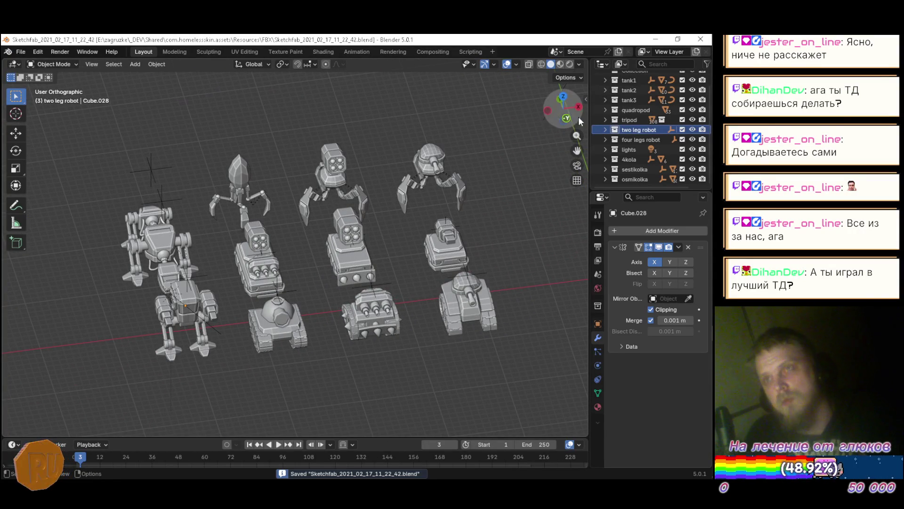
{"action": "left_click", "coordinate": [701, 38]}
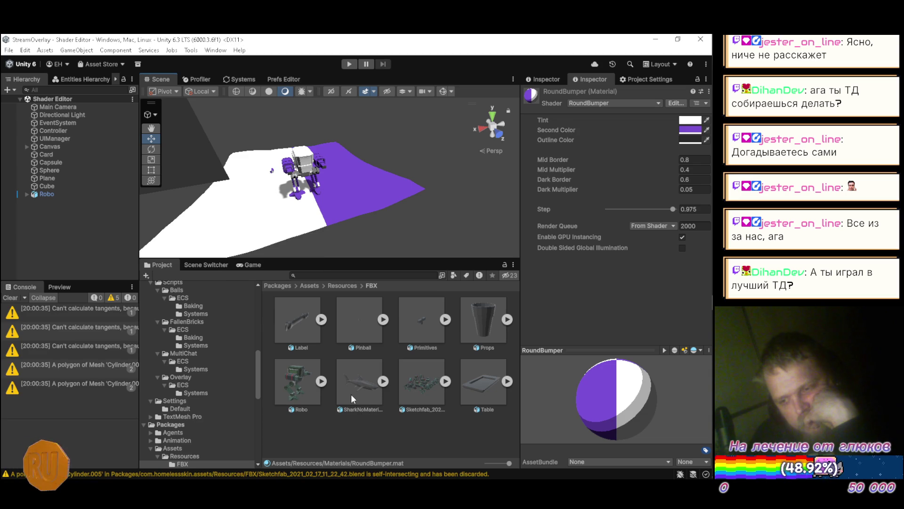
- Clear the Console warnings, nudge Robo along X from -80 to -78, then delete Robo
{"action": "left_click", "coordinate": [341, 426]}
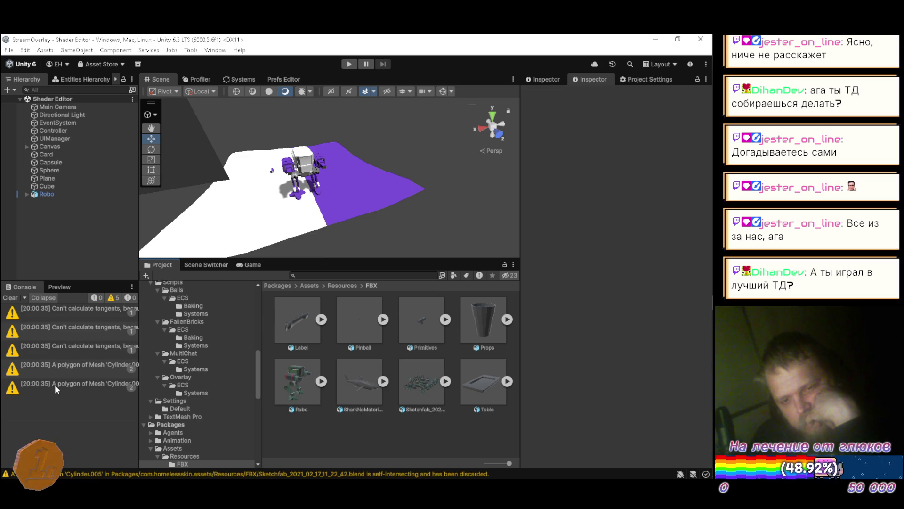
{"action": "left_click", "coordinate": [10, 297]}
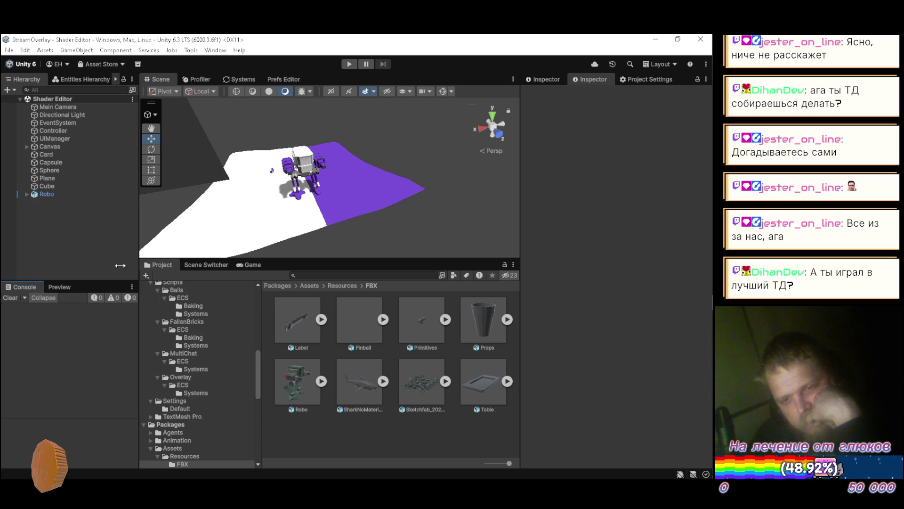
{"action": "left_click", "coordinate": [47, 194]}
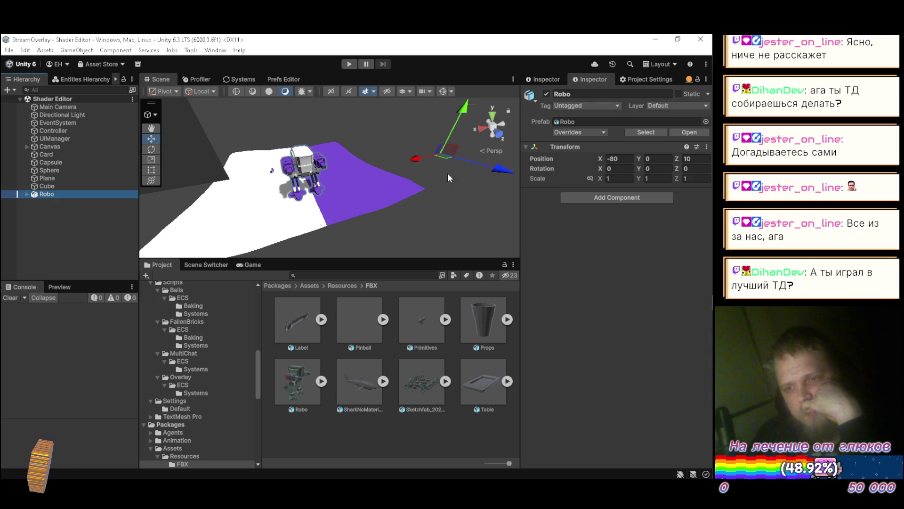
{"action": "mouse_move", "coordinate": [422, 157]}
{"action": "left_mouse_down"}
{"action": "mouse_move", "coordinate": [397, 159]}
{"action": "mouse_move", "coordinate": [423, 152]}
{"action": "mouse_move", "coordinate": [418, 158]}
{"action": "left_mouse_up"}
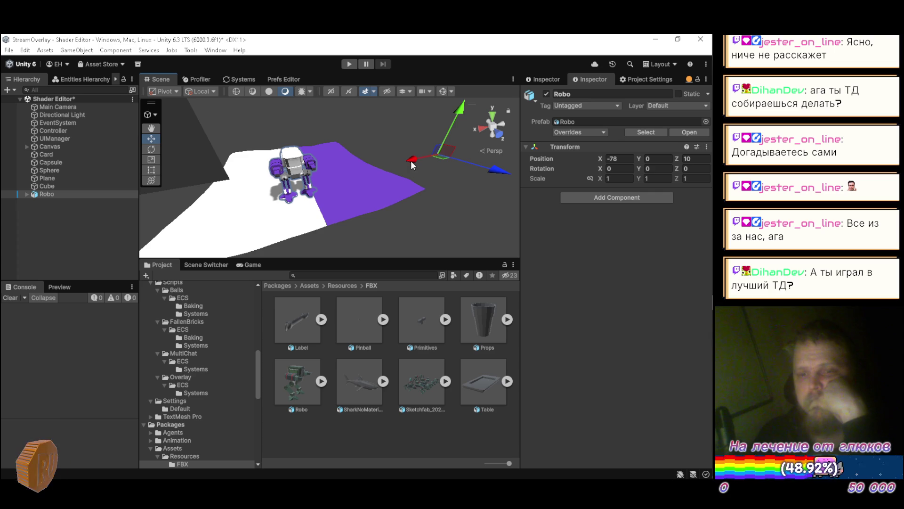
{"action": "left_click", "coordinate": [59, 223]}
{"action": "left_click", "coordinate": [57, 187]}
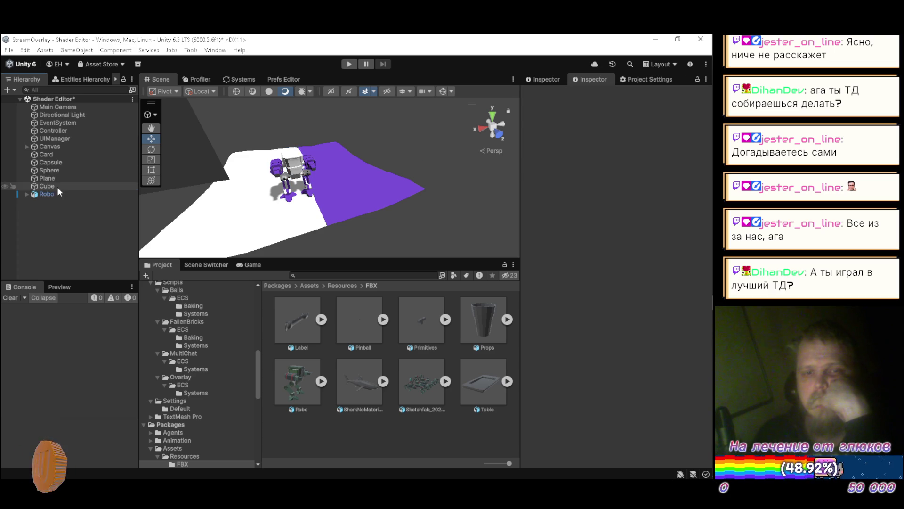
{"action": "left_click", "coordinate": [52, 194]}
{"action": "key", "text": "Delete"}
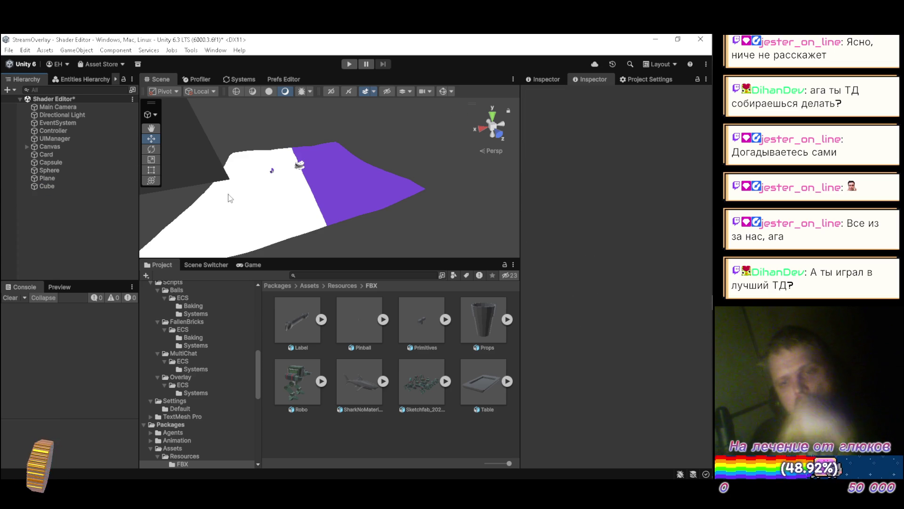
{"action": "mouse_move", "coordinate": [266, 167]}
{"action": "left_mouse_down"}
{"action": "mouse_move", "coordinate": [258, 125]}
{"action": "mouse_move", "coordinate": [392, 169]}
{"action": "mouse_move", "coordinate": [238, 192]}
{"action": "mouse_move", "coordinate": [247, 215]}
{"action": "mouse_move", "coordinate": [244, 129]}
{"action": "mouse_move", "coordinate": [240, 178]}
{"action": "left_mouse_up"}
{"action": "key", "text": "w"}
{"action": "key", "text": "w"}
{"action": "key", "text": "s"}
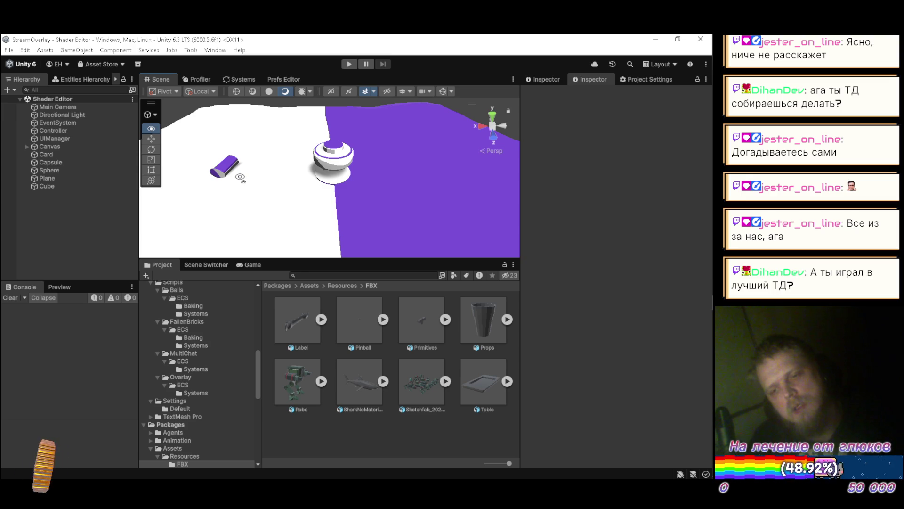
{"action": "left_click_drag", "start_coordinate": [240, 177], "coordinate": [239, 180]}
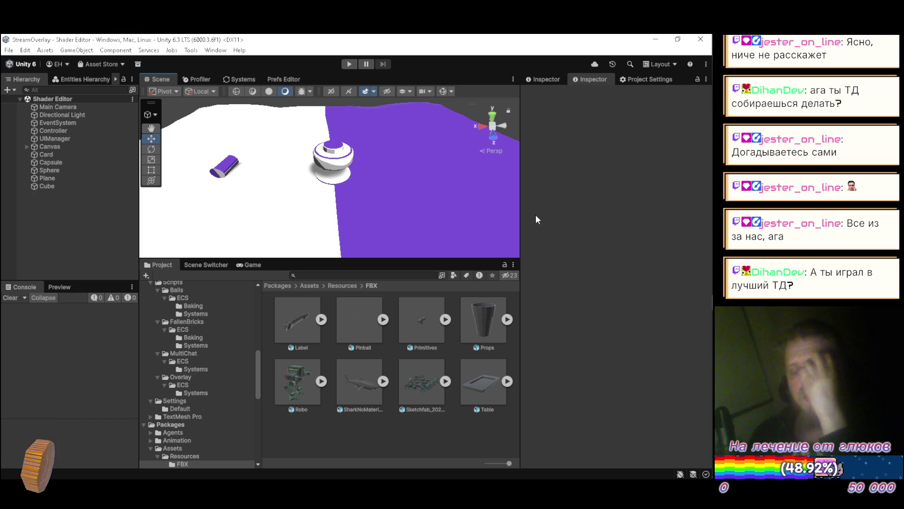
{"action": "left_click_drag", "start_coordinate": [256, 359], "coordinate": [250, 301]}
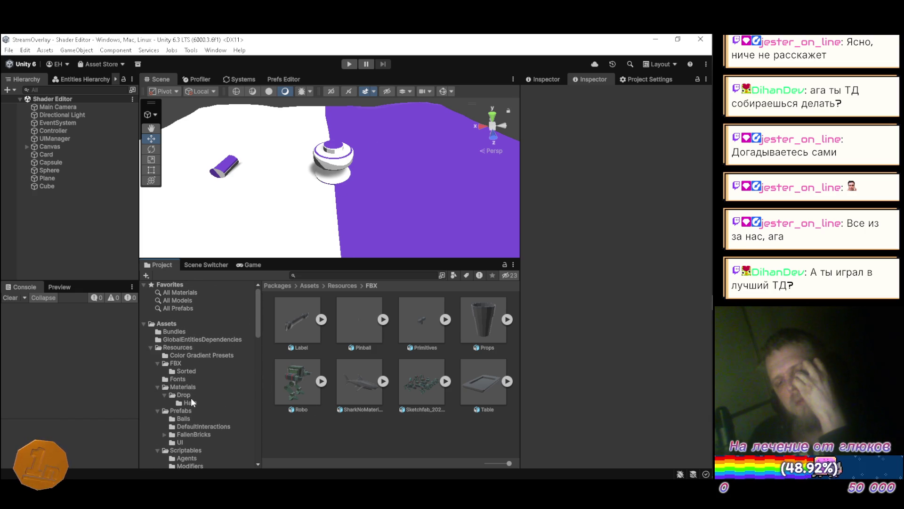
- Browse the Materials and Shaders folders, then open SampleScene_NDI from the scene switcher
{"action": "left_click", "coordinate": [181, 388]}
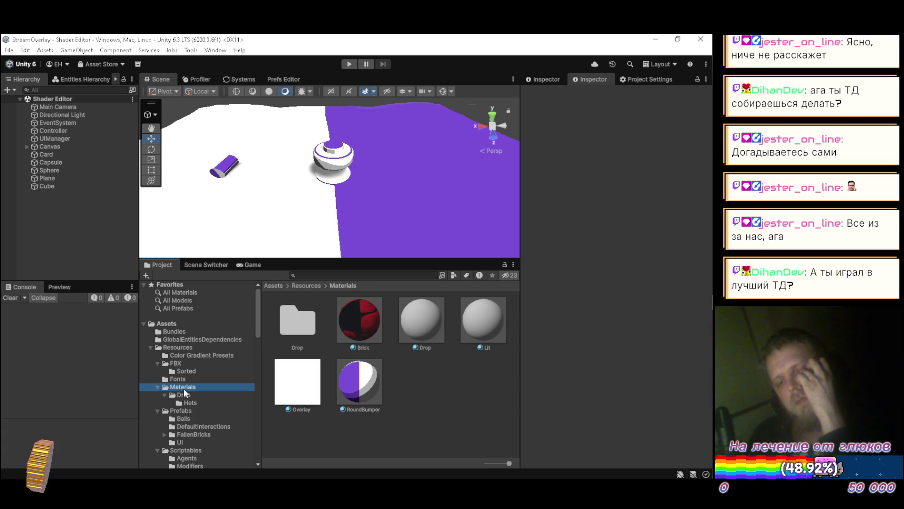
{"action": "scroll", "coordinate": [184, 415], "scroll_direction": "down", "scroll_amount": 5}
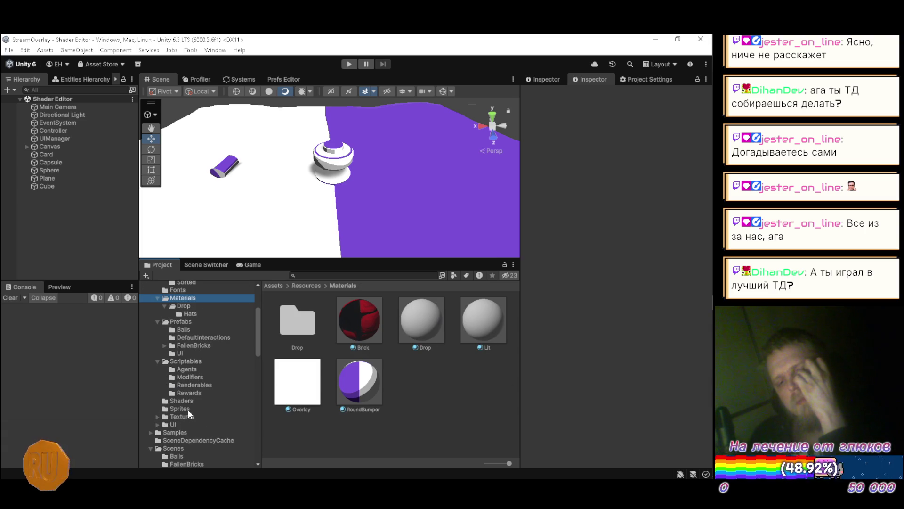
{"action": "left_click", "coordinate": [183, 401]}
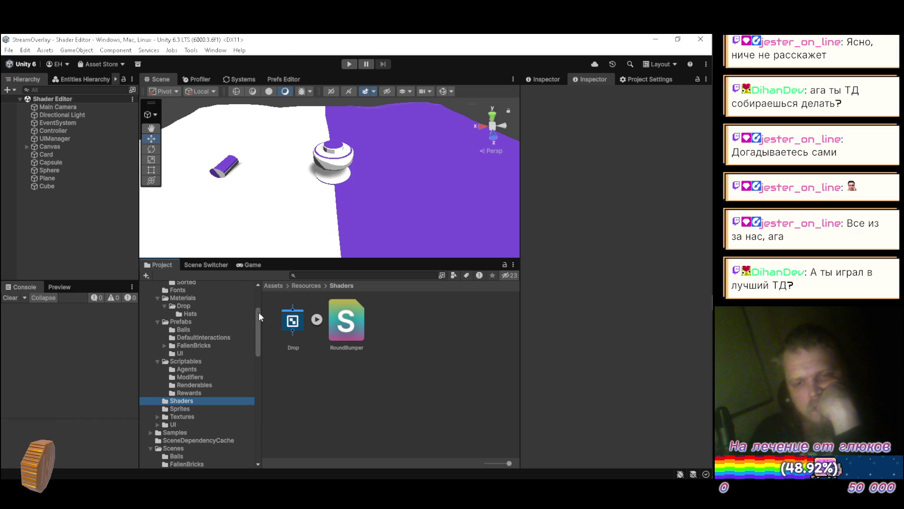
{"action": "left_click", "coordinate": [208, 262]}
{"action": "left_click", "coordinate": [336, 308]}
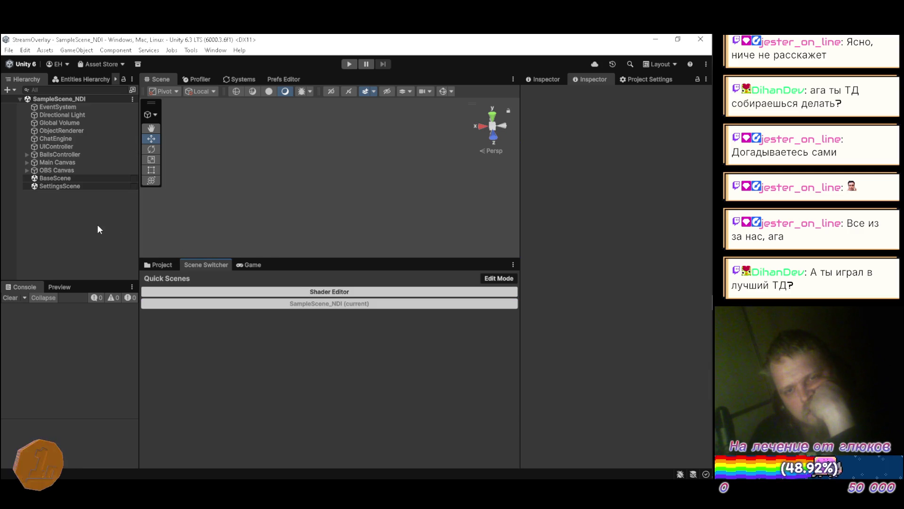
- Expand BaseScene and SettingsScene, turn on Gizmos to show colliders, and orbit the Scene view
{"action": "left_click", "coordinate": [27, 186]}
{"action": "left_click", "coordinate": [27, 178]}
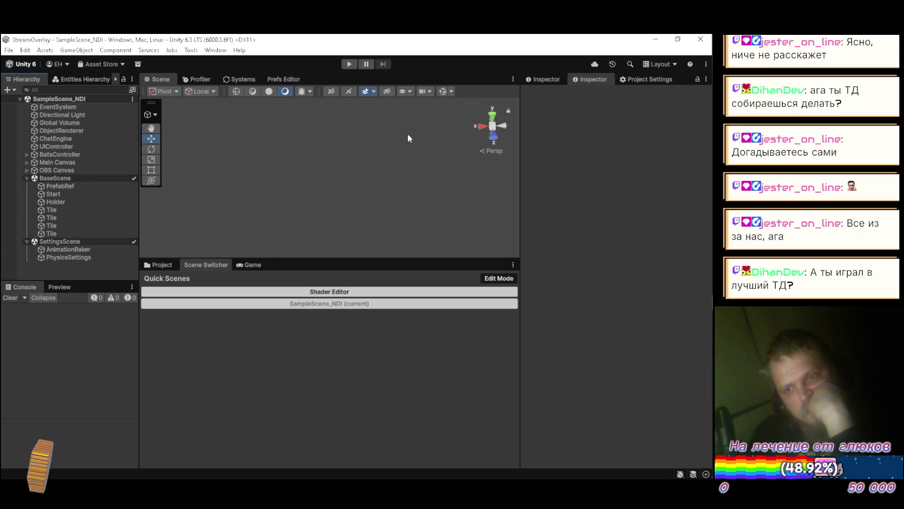
{"action": "left_click", "coordinate": [443, 92]}
{"action": "mouse_move", "coordinate": [412, 117]}
{"action": "left_mouse_down"}
{"action": "mouse_move", "coordinate": [299, 128]}
{"action": "mouse_move", "coordinate": [464, 127]}
{"action": "mouse_move", "coordinate": [427, 100]}
{"action": "mouse_move", "coordinate": [271, 113]}
{"action": "mouse_move", "coordinate": [241, 153]}
{"action": "mouse_move", "coordinate": [369, 188]}
{"action": "mouse_move", "coordinate": [438, 186]}
{"action": "mouse_move", "coordinate": [445, 177]}
{"action": "mouse_move", "coordinate": [454, 189]}
{"action": "mouse_move", "coordinate": [464, 178]}
{"action": "mouse_move", "coordinate": [464, 135]}
{"action": "mouse_move", "coordinate": [345, 153]}
{"action": "left_mouse_up"}
{"action": "left_click_drag", "start_coordinate": [343, 122], "coordinate": [338, 121]}
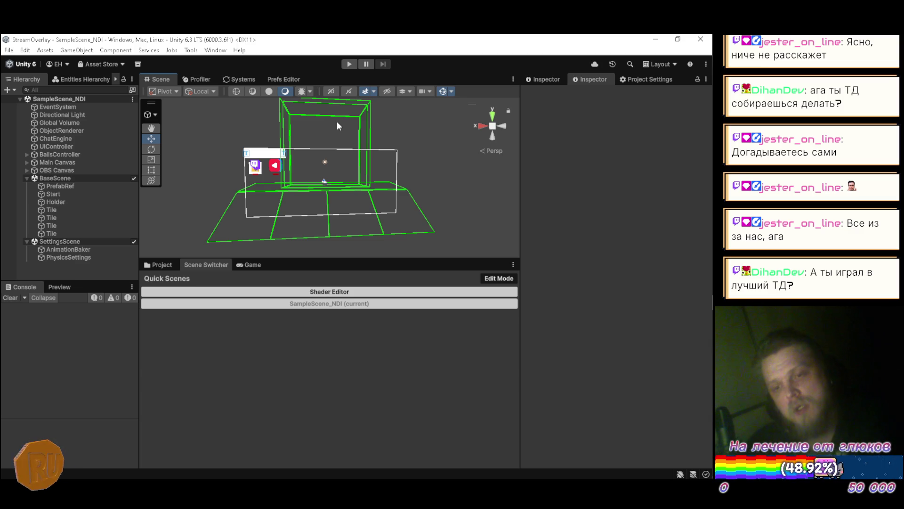
{"action": "key", "text": "alt+Tab"}
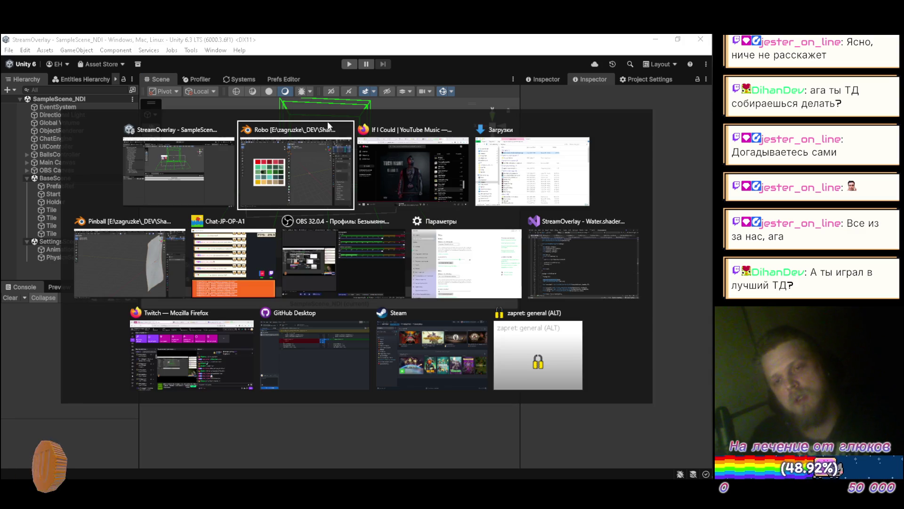
- Close the Robo.blend file and bring up Pinball.blend in Blender
{"action": "left_click", "coordinate": [309, 123]}
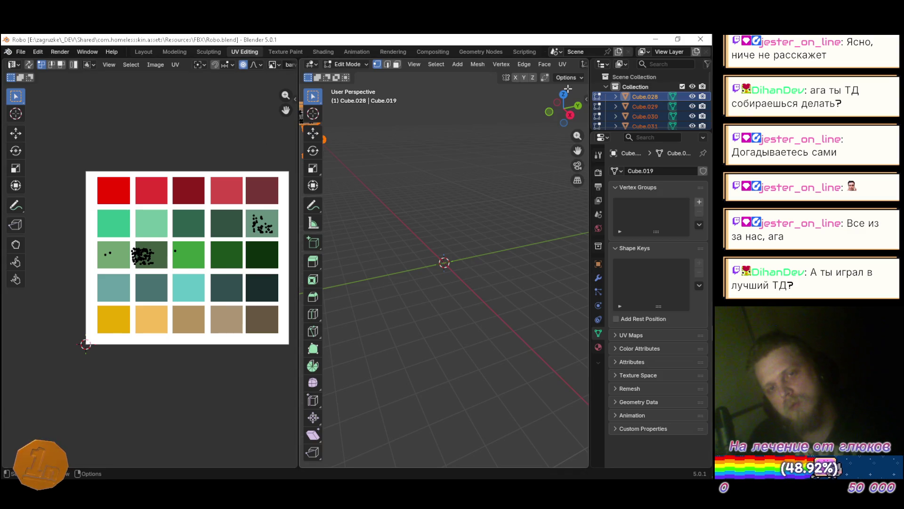
{"action": "left_click", "coordinate": [702, 40]}
{"action": "key", "text": "alt+Tab"}
{"action": "key", "text": "alt+Tab"}
{"action": "key", "text": "alt+Tab"}
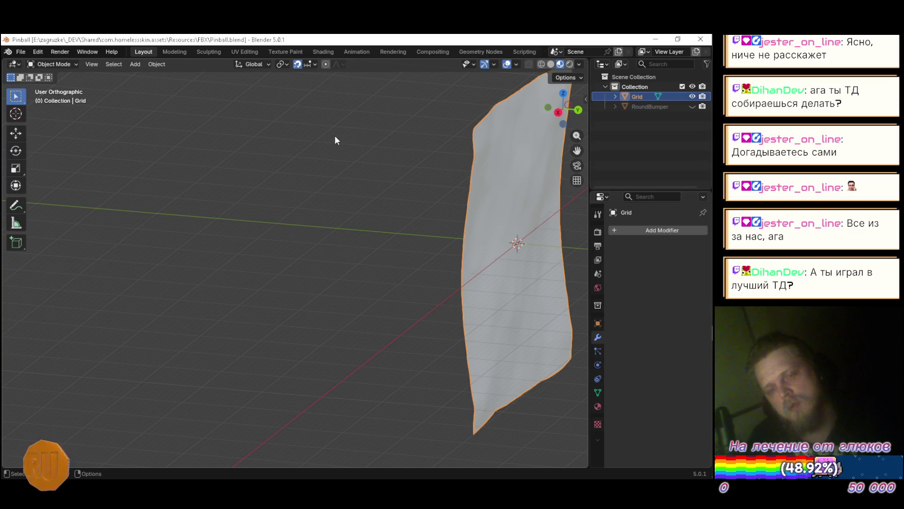
{"action": "scroll", "coordinate": [402, 151], "scroll_direction": "down", "scroll_amount": 5}
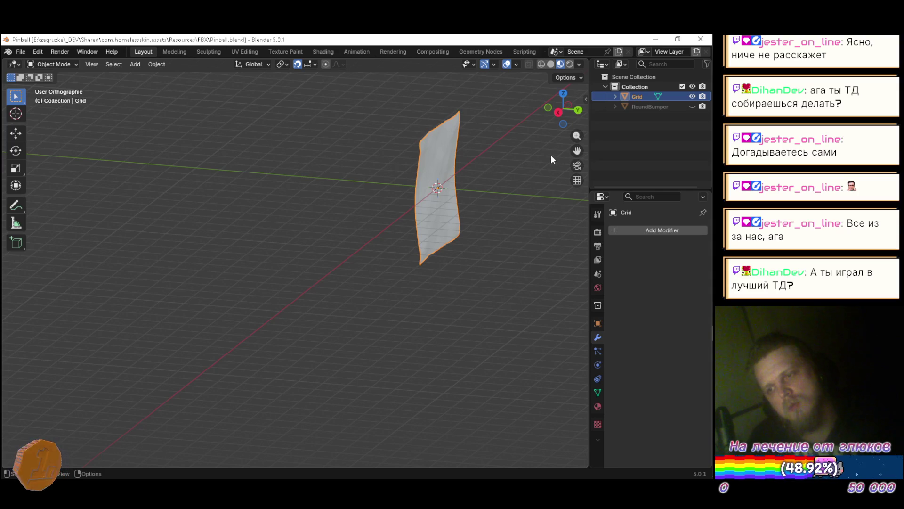
- Hide the Grid plane, unhide RoundBumper, and look down on the bumper model
{"action": "left_click_drag", "start_coordinate": [360, 147], "coordinate": [521, 143]}
{"action": "left_click", "coordinate": [693, 96]}
{"action": "left_click", "coordinate": [692, 106]}
{"action": "scroll", "coordinate": [471, 165], "scroll_direction": "up", "scroll_amount": 8}
{"action": "scroll", "coordinate": [315, 185], "scroll_direction": "up", "scroll_amount": 5}
{"action": "mouse_move", "coordinate": [316, 186]}
{"action": "left_mouse_down"}
{"action": "mouse_move", "coordinate": [348, 222]}
{"action": "mouse_move", "coordinate": [304, 236]}
{"action": "mouse_move", "coordinate": [248, 218]}
{"action": "mouse_move", "coordinate": [281, 241]}
{"action": "mouse_move", "coordinate": [242, 173]}
{"action": "mouse_move", "coordinate": [344, 158]}
{"action": "mouse_move", "coordinate": [397, 223]}
{"action": "mouse_move", "coordinate": [428, 293]}
{"action": "mouse_move", "coordinate": [305, 287]}
{"action": "mouse_move", "coordinate": [224, 254]}
{"action": "mouse_move", "coordinate": [349, 260]}
{"action": "mouse_move", "coordinate": [428, 216]}
{"action": "mouse_move", "coordinate": [377, 174]}
{"action": "mouse_move", "coordinate": [273, 199]}
{"action": "mouse_move", "coordinate": [247, 231]}
{"action": "mouse_move", "coordinate": [324, 247]}
{"action": "mouse_move", "coordinate": [429, 221]}
{"action": "mouse_move", "coordinate": [448, 188]}
{"action": "mouse_move", "coordinate": [317, 204]}
{"action": "mouse_move", "coordinate": [268, 230]}
{"action": "mouse_move", "coordinate": [276, 241]}
{"action": "left_mouse_up"}
{"action": "key", "text": "alt+Tab"}
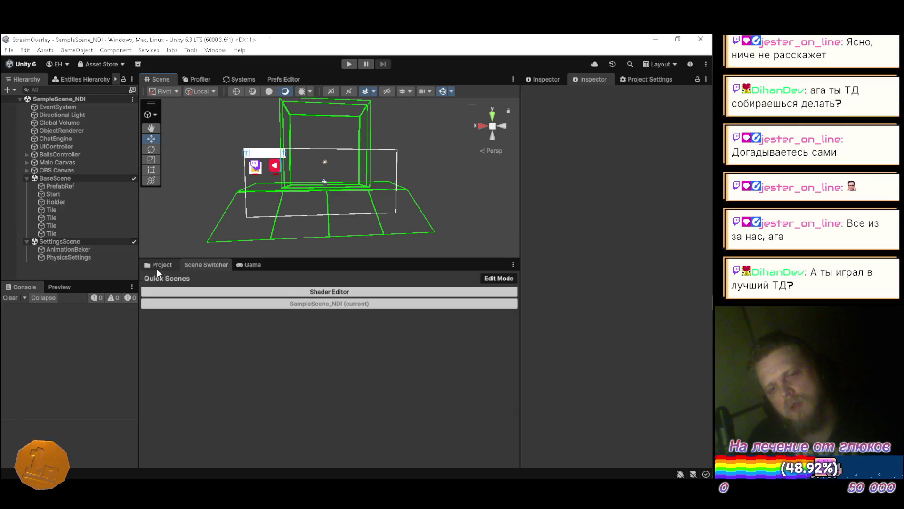
- View the Drop and RoundBumper shaders in Assets/Resources/Shaders, then bring up the Sketchfab Pinball page in Firefox
{"action": "left_click", "coordinate": [157, 265]}
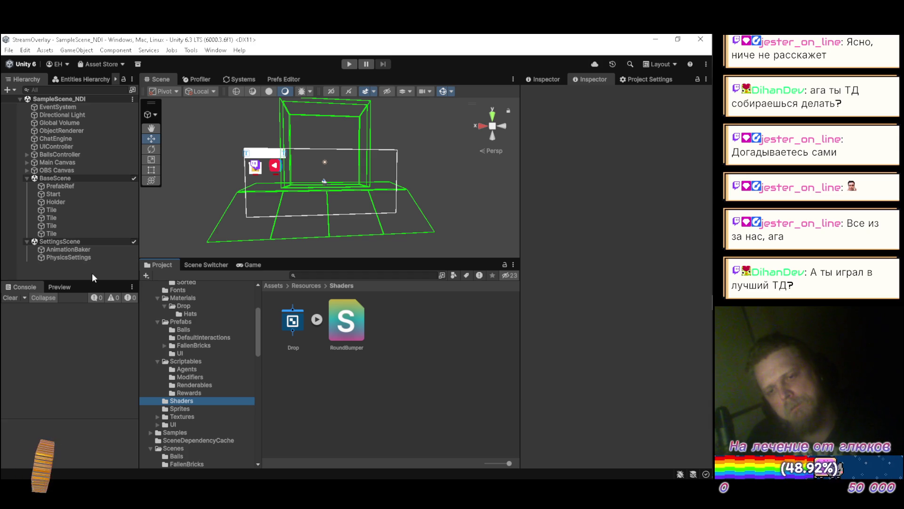
{"action": "key", "text": "alt+Tab"}
{"action": "key", "text": "alt+Tab"}
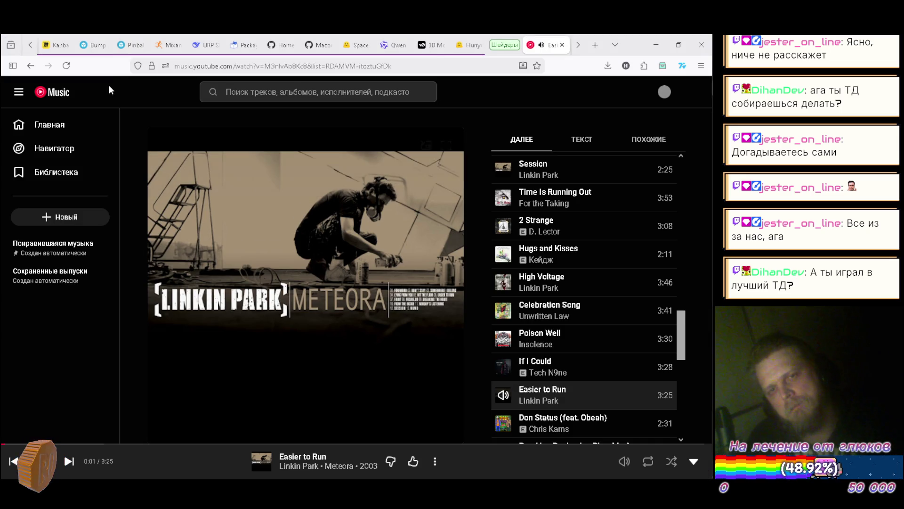
{"action": "left_click", "coordinate": [127, 45]}
- Orbit and zoom in close on the Pinball model's green bumper
{"action": "mouse_move", "coordinate": [152, 90]}
{"action": "left_click_drag", "start_coordinate": [291, 254], "coordinate": [267, 260]}
{"action": "scroll", "coordinate": [269, 258], "scroll_direction": "up", "scroll_amount": 5}
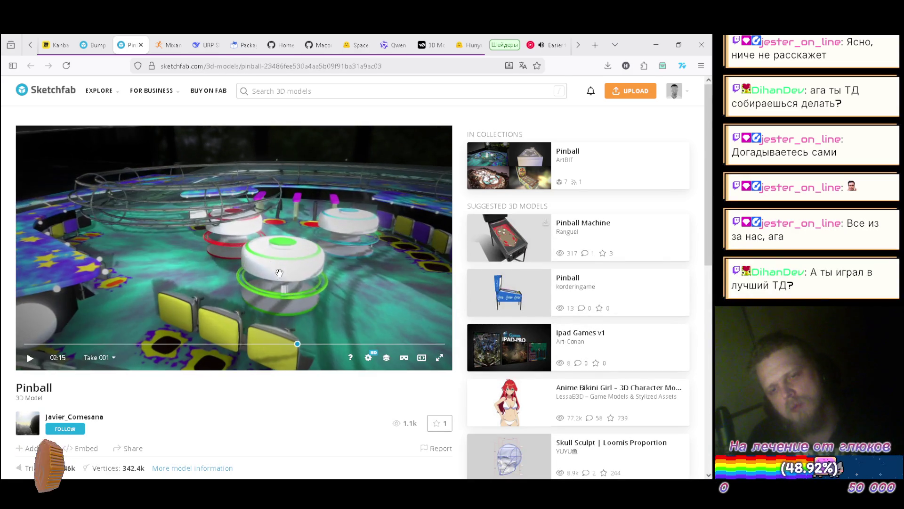
{"action": "mouse_move", "coordinate": [272, 257]}
{"action": "left_mouse_down"}
{"action": "mouse_move", "coordinate": [245, 233]}
{"action": "mouse_move", "coordinate": [277, 208]}
{"action": "mouse_move", "coordinate": [267, 221]}
{"action": "mouse_move", "coordinate": [325, 244]}
{"action": "left_mouse_up"}
{"action": "scroll", "coordinate": [271, 219], "scroll_direction": "up", "scroll_amount": 3}
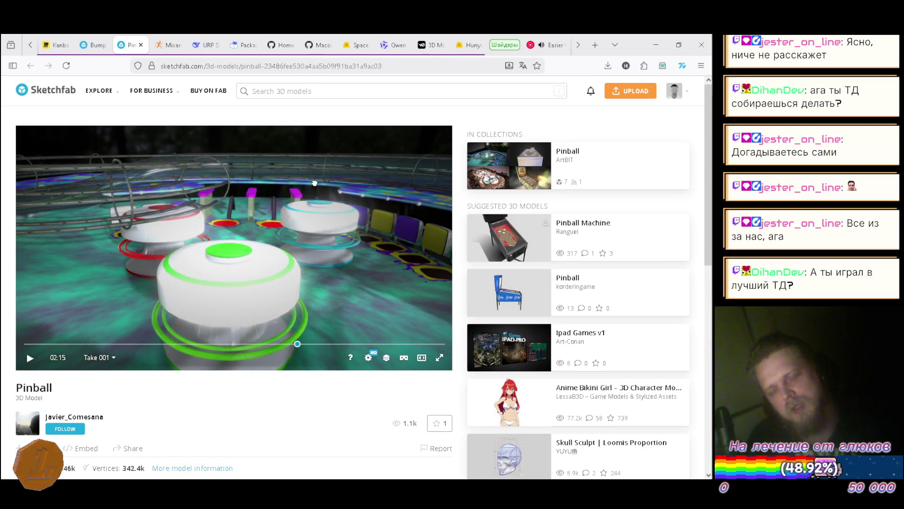
{"action": "left_click_drag", "start_coordinate": [313, 184], "coordinate": [288, 210]}
{"action": "scroll", "coordinate": [289, 210], "scroll_direction": "up", "scroll_amount": 2}
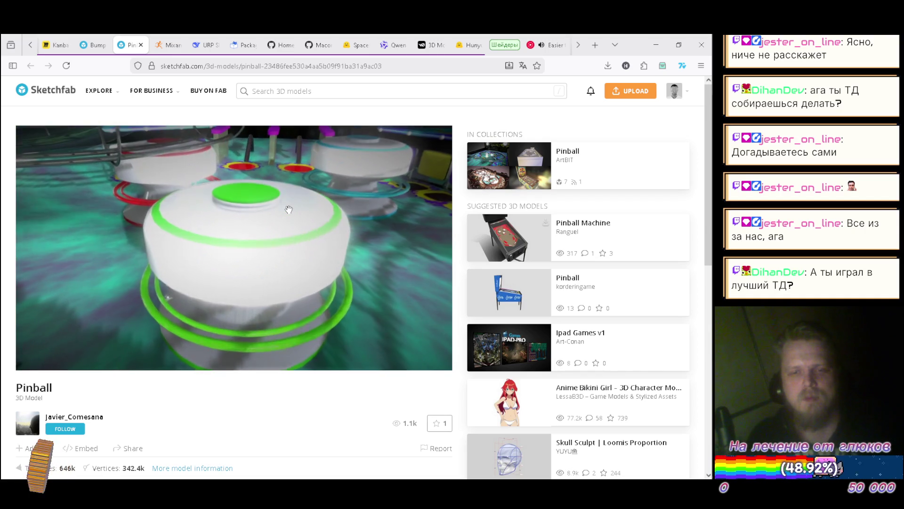
{"action": "scroll", "coordinate": [284, 211], "scroll_direction": "down", "scroll_amount": 2}
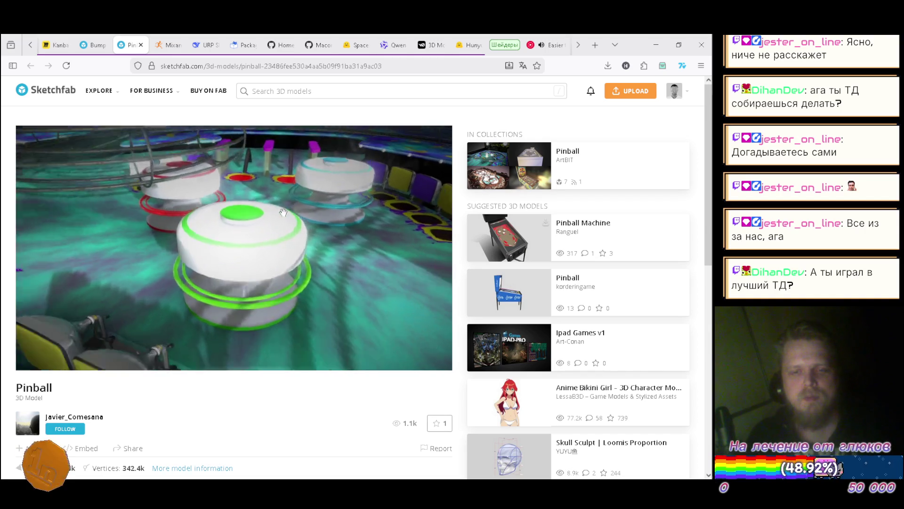
- Orbit around the table past the yellow and purple seats to an elevated, oblique overview
{"action": "left_click_drag", "start_coordinate": [280, 229], "coordinate": [280, 255]}
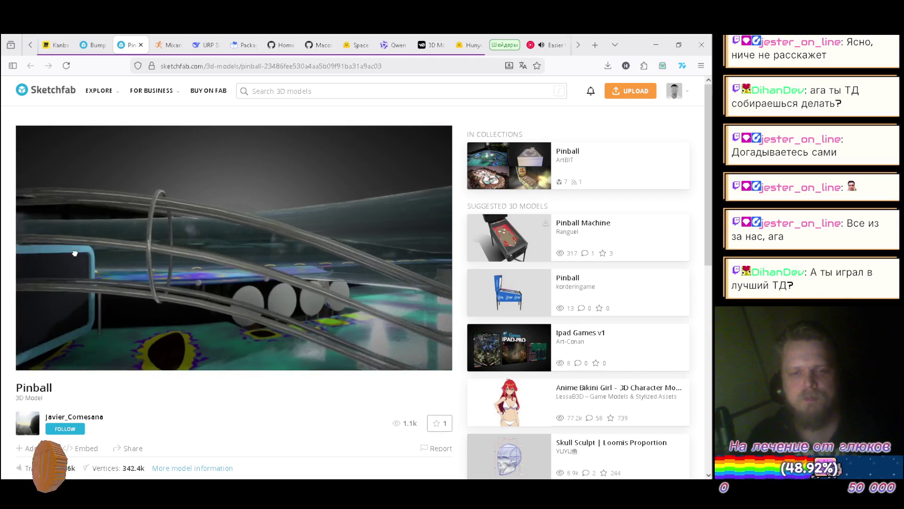
{"action": "left_click_drag", "start_coordinate": [62, 261], "coordinate": [272, 262]}
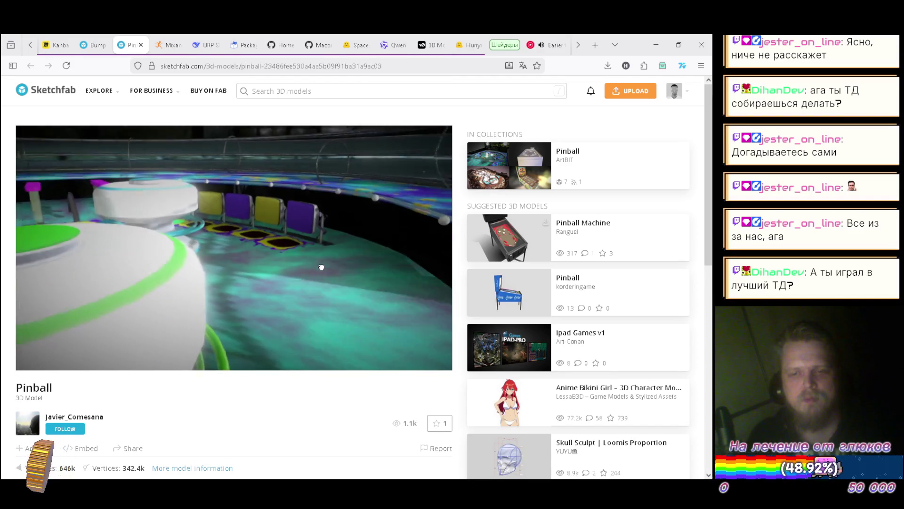
{"action": "mouse_move", "coordinate": [321, 264]}
{"action": "left_mouse_down"}
{"action": "mouse_move", "coordinate": [256, 209]}
{"action": "mouse_move", "coordinate": [268, 179]}
{"action": "mouse_move", "coordinate": [280, 195]}
{"action": "mouse_move", "coordinate": [233, 234]}
{"action": "left_mouse_up"}
{"action": "left_click_drag", "start_coordinate": [272, 280], "coordinate": [335, 252]}
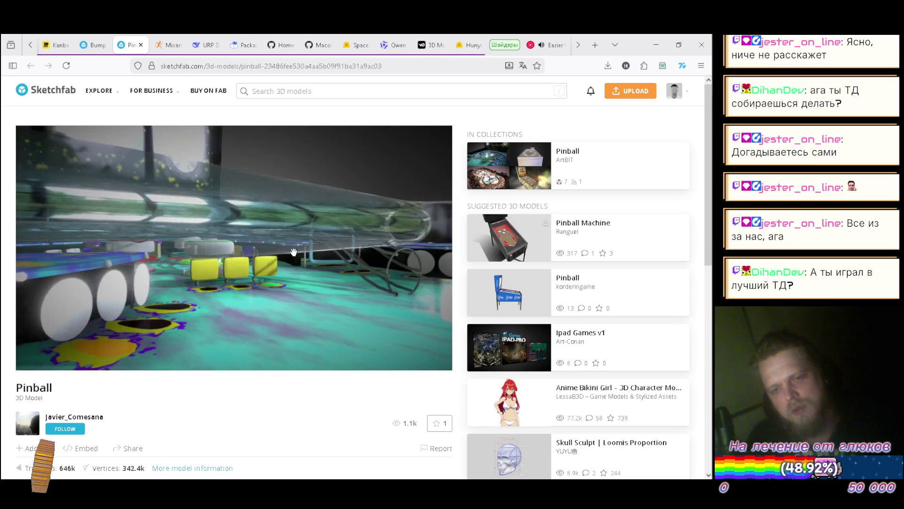
{"action": "left_click_drag", "start_coordinate": [300, 223], "coordinate": [256, 243]}
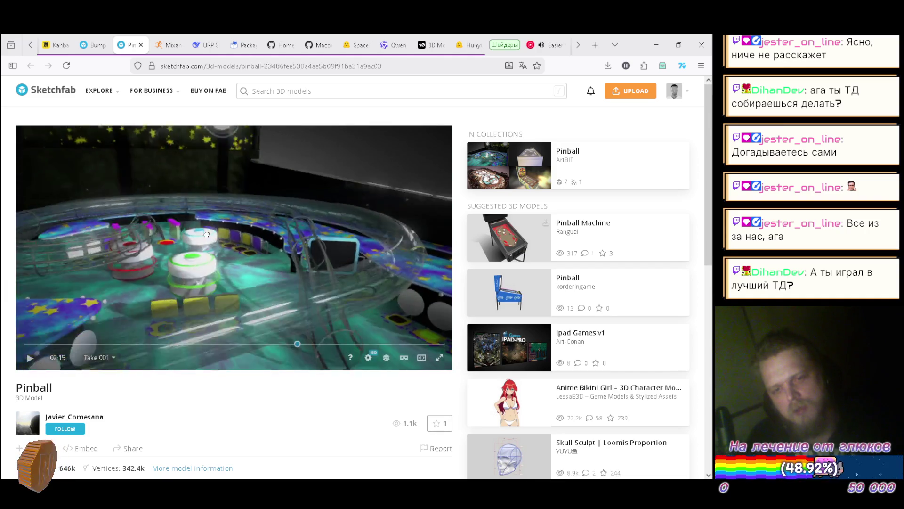
{"action": "left_click_drag", "start_coordinate": [180, 223], "coordinate": [203, 251]}
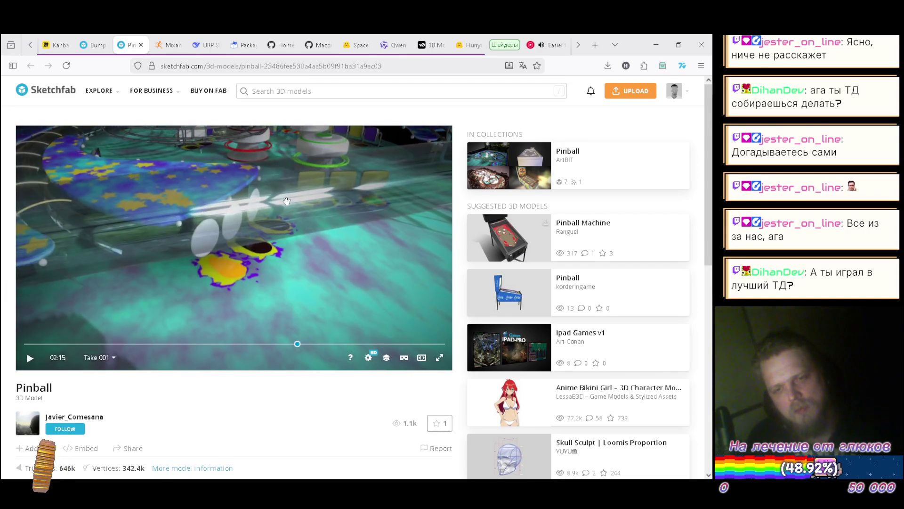
{"action": "left_click_drag", "start_coordinate": [277, 222], "coordinate": [243, 218]}
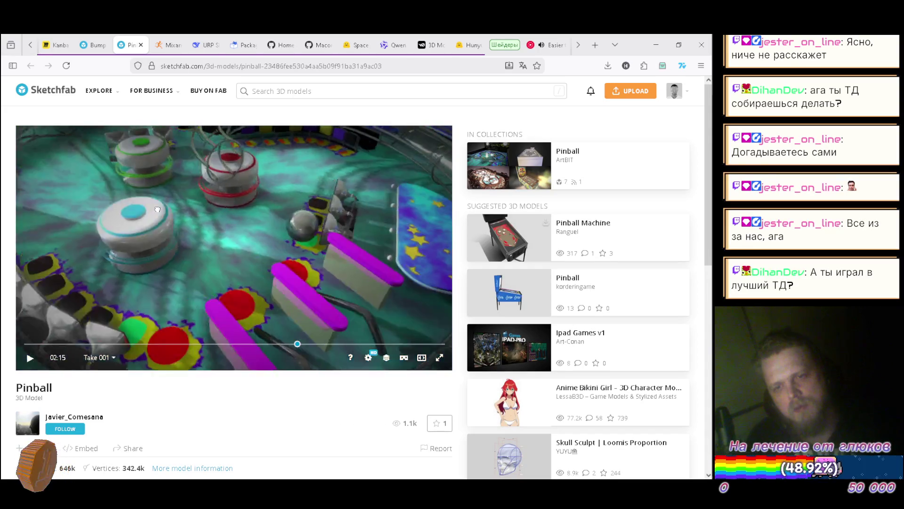
{"action": "left_click_drag", "start_coordinate": [217, 211], "coordinate": [277, 188]}
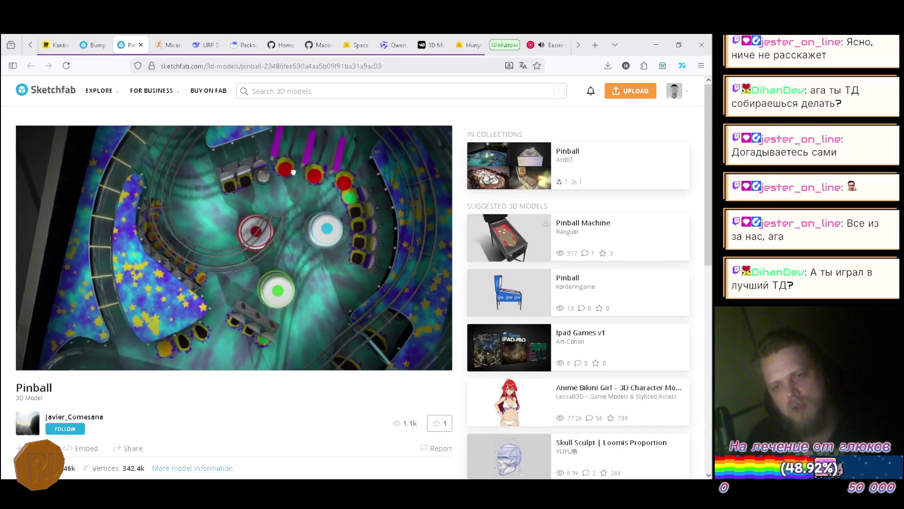
{"action": "scroll", "coordinate": [238, 206], "scroll_direction": "up", "scroll_amount": 5}
{"action": "left_click_drag", "start_coordinate": [238, 206], "coordinate": [239, 162]}
{"action": "scroll", "coordinate": [282, 274], "scroll_direction": "up", "scroll_amount": 5}
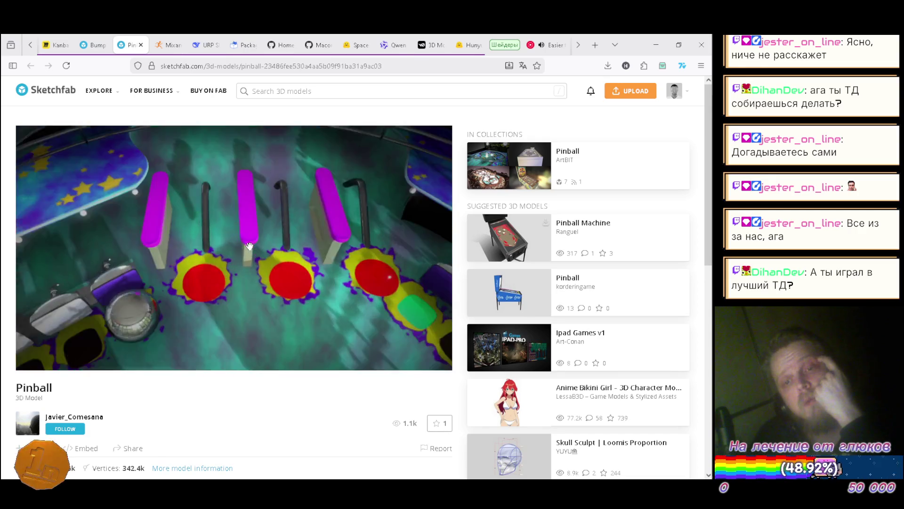
{"action": "left_click_drag", "start_coordinate": [282, 275], "coordinate": [262, 230]}
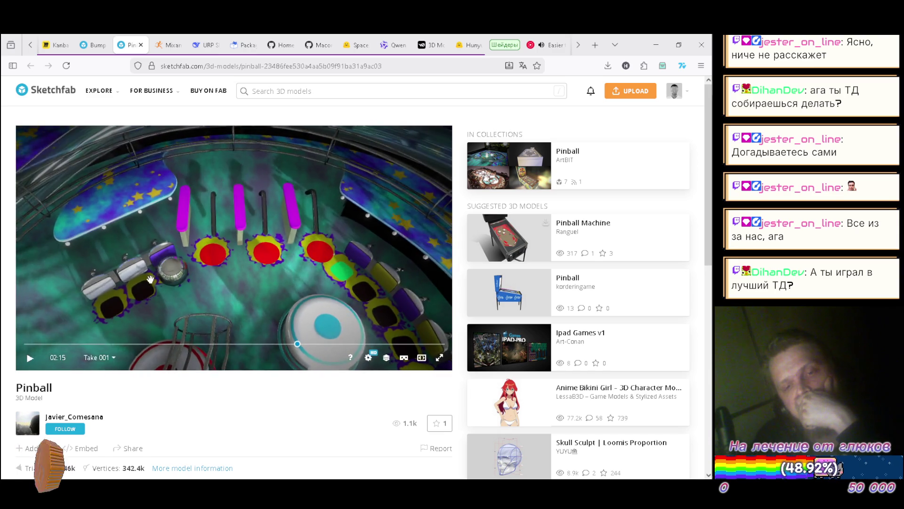
- Orbit toward the steel ball and a nearby bumper, zooming in and out
{"action": "left_click_drag", "start_coordinate": [118, 300], "coordinate": [262, 228]}
{"action": "scroll", "coordinate": [302, 206], "scroll_direction": "down", "scroll_amount": 2}
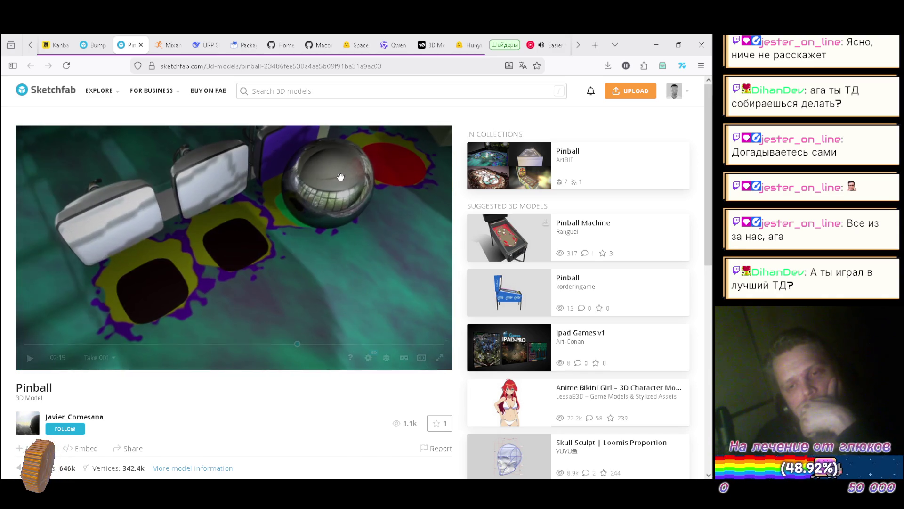
{"action": "scroll", "coordinate": [329, 193], "scroll_direction": "down", "scroll_amount": 3}
{"action": "left_click_drag", "start_coordinate": [334, 191], "coordinate": [217, 211]}
{"action": "scroll", "coordinate": [216, 211], "scroll_direction": "down", "scroll_amount": 3}
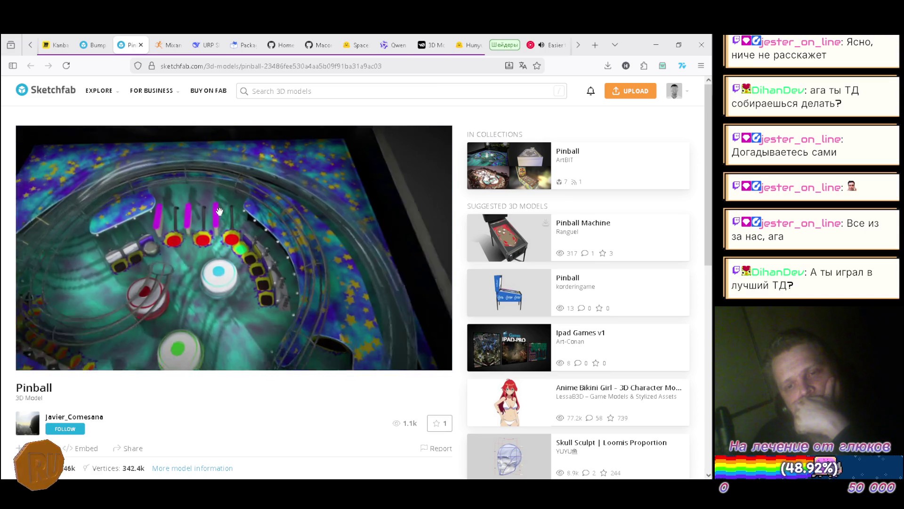
{"action": "scroll", "coordinate": [244, 257], "scroll_direction": "up", "scroll_amount": 3}
{"action": "scroll", "coordinate": [244, 257], "scroll_direction": "up", "scroll_amount": 5}
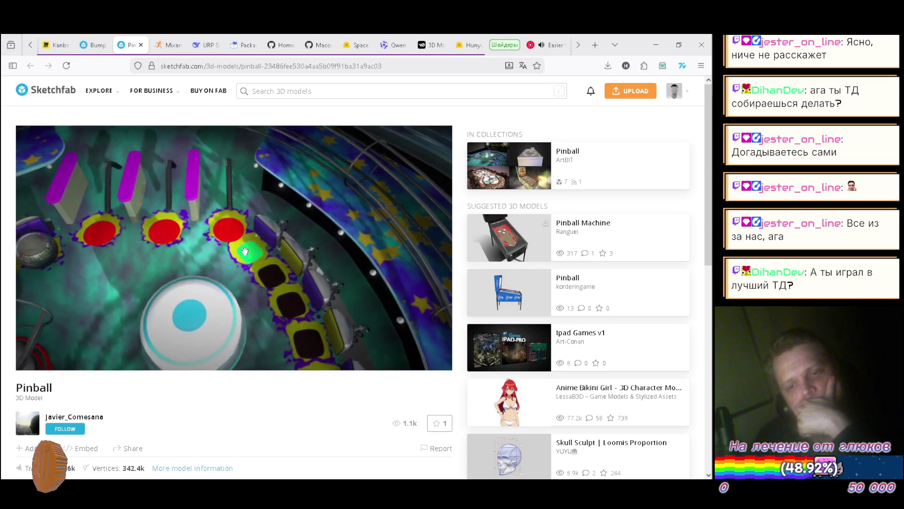
{"action": "scroll", "coordinate": [244, 251], "scroll_direction": "down", "scroll_amount": 5}
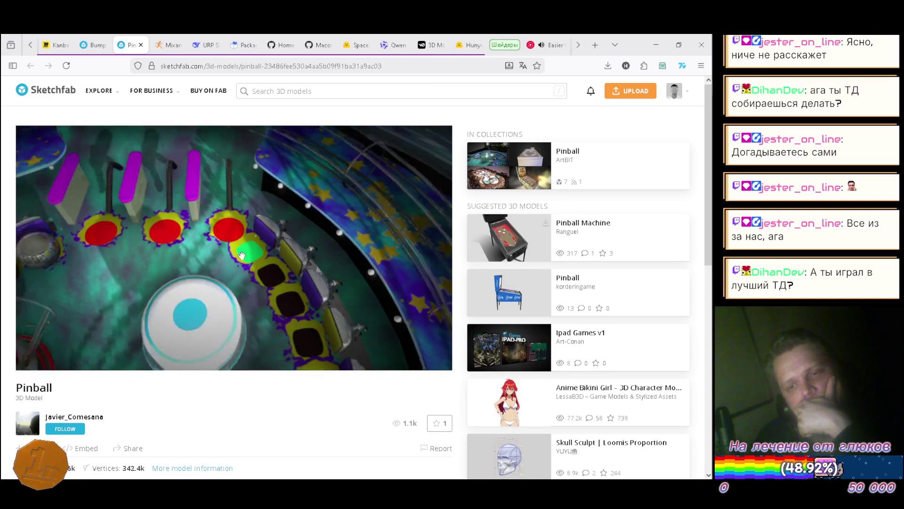
{"action": "scroll", "coordinate": [243, 256], "scroll_direction": "down", "scroll_amount": 1}
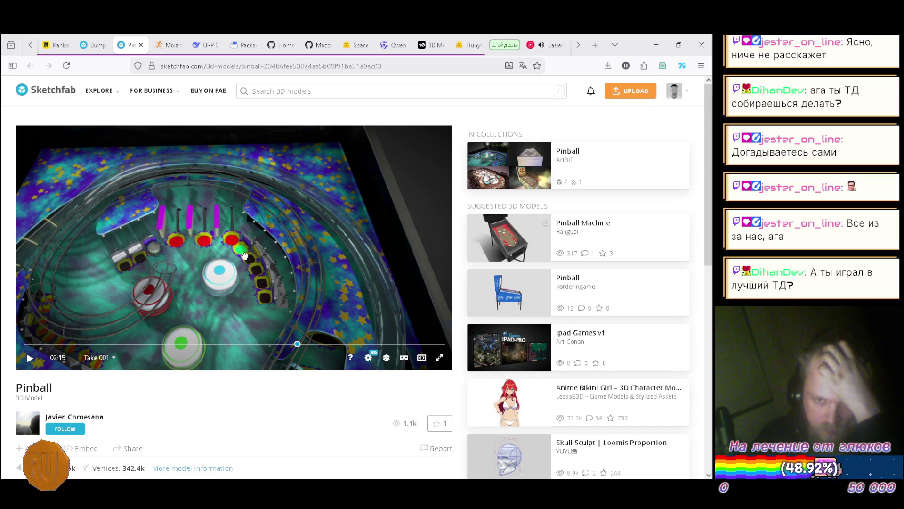
- Orbit around the green bumper, then drop to a low view of the flippers
{"action": "mouse_move", "coordinate": [244, 257]}
{"action": "left_mouse_down"}
{"action": "mouse_move", "coordinate": [220, 229]}
{"action": "mouse_move", "coordinate": [178, 224]}
{"action": "mouse_move", "coordinate": [200, 241]}
{"action": "left_mouse_up"}
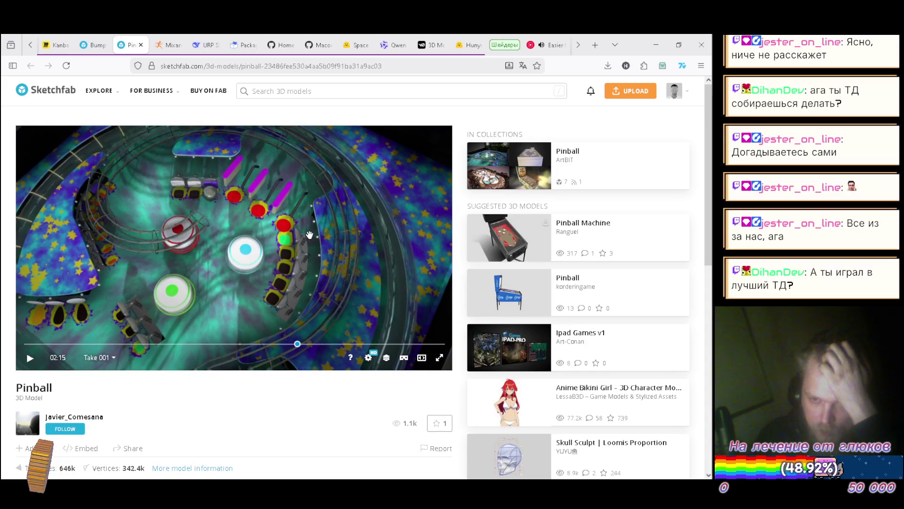
{"action": "mouse_move", "coordinate": [298, 303]}
{"action": "left_mouse_down"}
{"action": "mouse_move", "coordinate": [278, 284]}
{"action": "mouse_move", "coordinate": [205, 148]}
{"action": "left_mouse_up"}
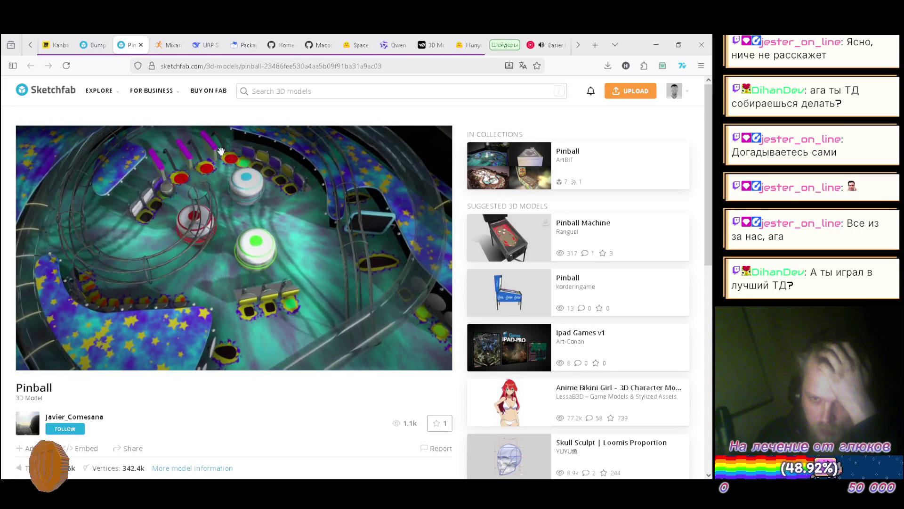
{"action": "mouse_move", "coordinate": [309, 232]}
{"action": "left_mouse_down"}
{"action": "mouse_move", "coordinate": [271, 238]}
{"action": "mouse_move", "coordinate": [337, 215]}
{"action": "left_mouse_up"}
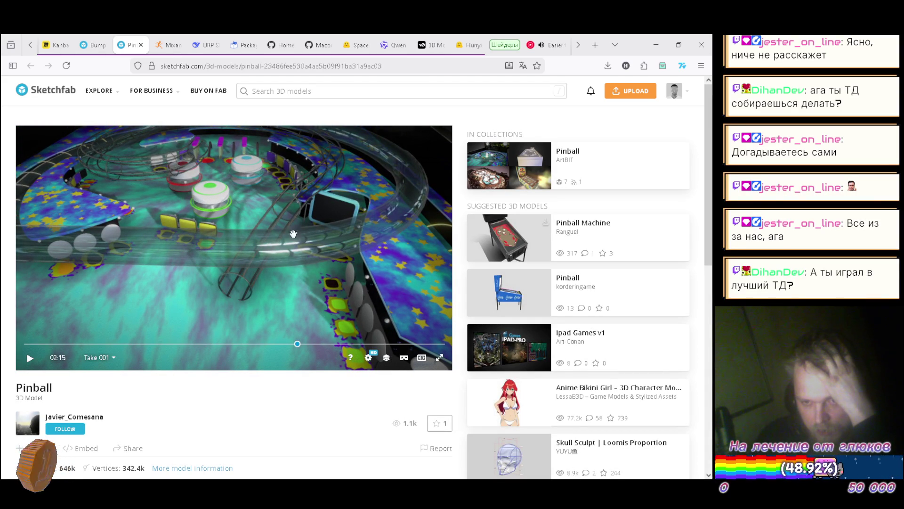
{"action": "mouse_move", "coordinate": [175, 216]}
{"action": "left_mouse_down"}
{"action": "mouse_move", "coordinate": [201, 209]}
{"action": "mouse_move", "coordinate": [226, 236]}
{"action": "left_mouse_up"}
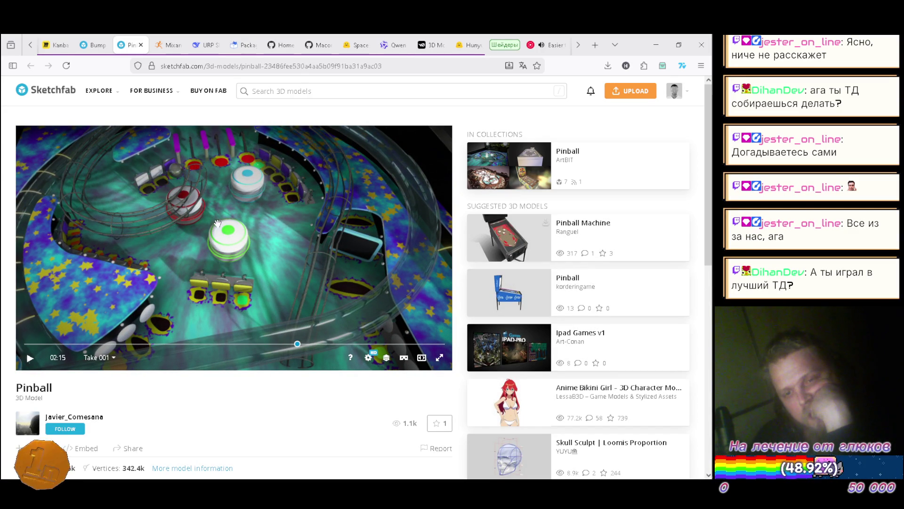
{"action": "scroll", "coordinate": [256, 234], "scroll_direction": "up", "scroll_amount": 5}
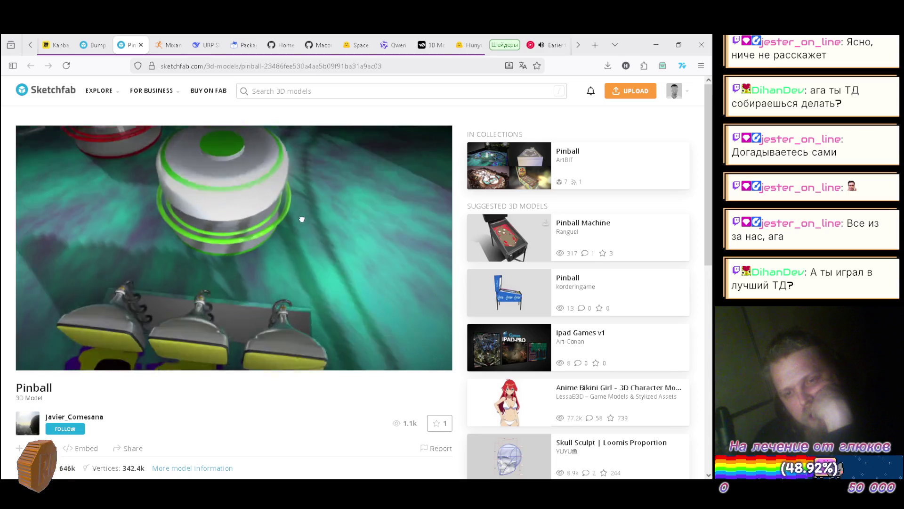
{"action": "left_click_drag", "start_coordinate": [321, 252], "coordinate": [299, 222]}
{"action": "scroll", "coordinate": [299, 222], "scroll_direction": "down", "scroll_amount": 5}
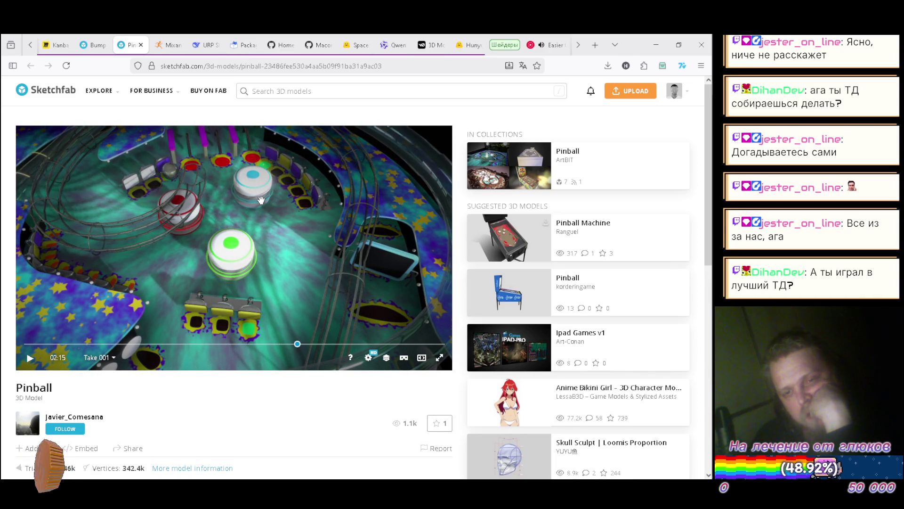
{"action": "left_click_drag", "start_coordinate": [258, 204], "coordinate": [340, 217]}
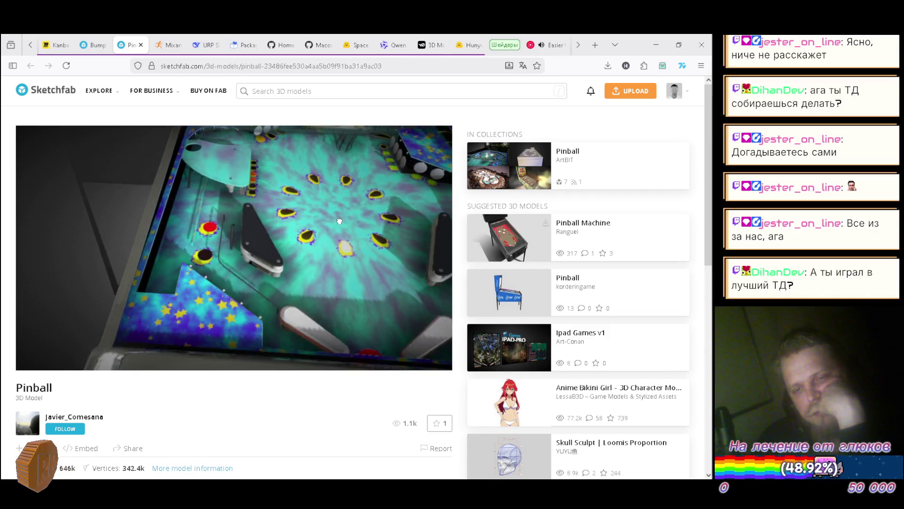
- Orbit the Pinball table from a top-down view along the cabinet edge to the flippers
{"action": "mouse_move", "coordinate": [335, 221]}
{"action": "left_mouse_down"}
{"action": "mouse_move", "coordinate": [246, 239]}
{"action": "mouse_move", "coordinate": [47, 231]}
{"action": "left_mouse_up"}
{"action": "mouse_move", "coordinate": [115, 254]}
{"action": "left_mouse_down"}
{"action": "mouse_move", "coordinate": [187, 218]}
{"action": "mouse_move", "coordinate": [184, 264]}
{"action": "mouse_move", "coordinate": [183, 217]}
{"action": "left_mouse_up"}
{"action": "scroll", "coordinate": [198, 214], "scroll_direction": "down", "scroll_amount": 5}
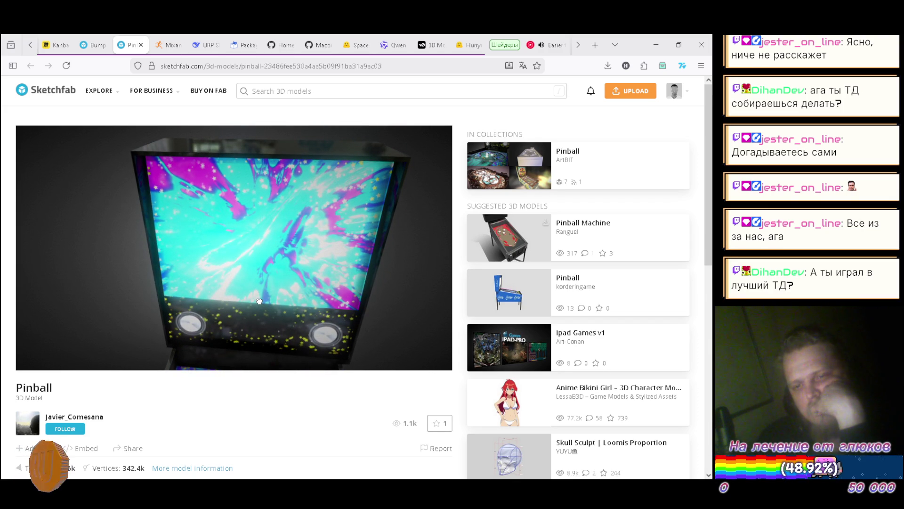
{"action": "mouse_move", "coordinate": [260, 177]}
{"action": "left_mouse_down"}
{"action": "mouse_move", "coordinate": [306, 239]}
{"action": "mouse_move", "coordinate": [291, 221]}
{"action": "mouse_move", "coordinate": [299, 232]}
{"action": "mouse_move", "coordinate": [283, 280]}
{"action": "mouse_move", "coordinate": [319, 223]}
{"action": "mouse_move", "coordinate": [315, 206]}
{"action": "mouse_move", "coordinate": [279, 298]}
{"action": "mouse_move", "coordinate": [292, 248]}
{"action": "mouse_move", "coordinate": [276, 248]}
{"action": "mouse_move", "coordinate": [294, 162]}
{"action": "left_mouse_up"}
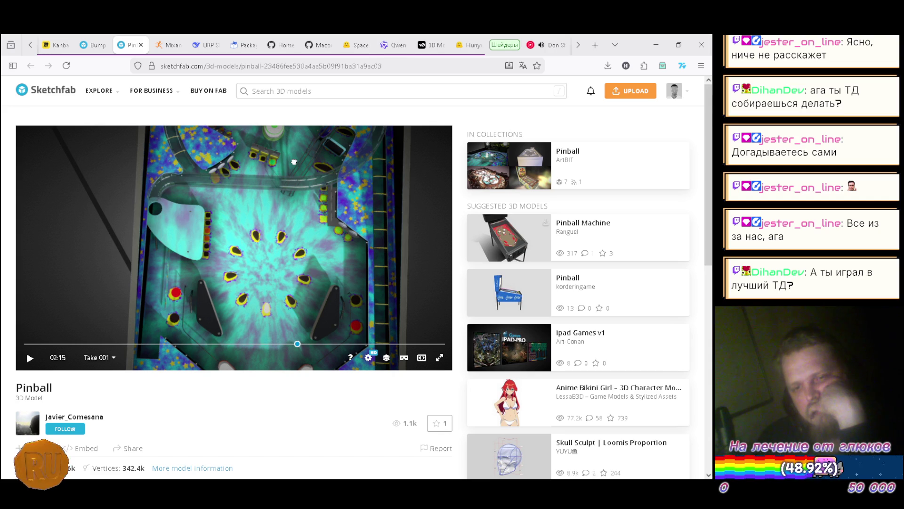
{"action": "mouse_move", "coordinate": [294, 162]}
{"action": "left_mouse_down"}
{"action": "mouse_move", "coordinate": [300, 191]}
{"action": "mouse_move", "coordinate": [276, 216]}
{"action": "left_mouse_up"}
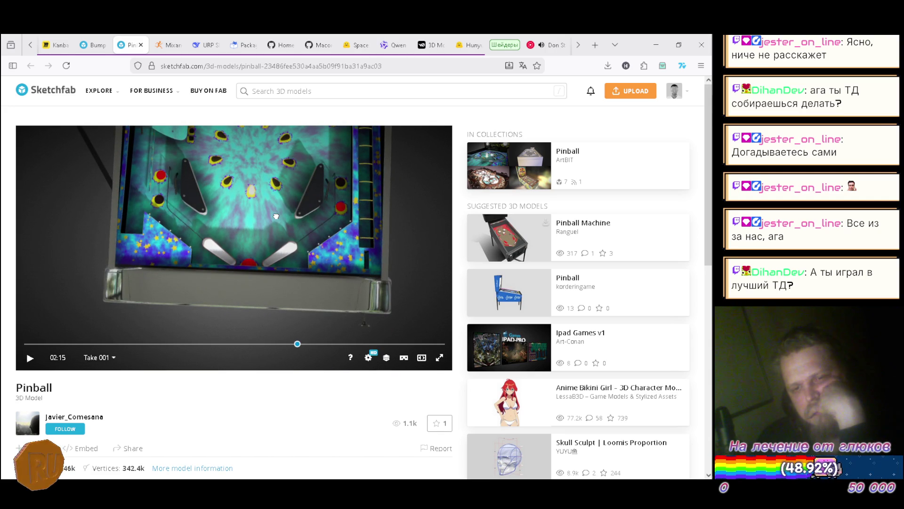
- Pan across the upper and lower playfield, then bring up link options for the Pinball collection
{"action": "mouse_move", "coordinate": [370, 356]}
{"action": "left_mouse_down"}
{"action": "mouse_move", "coordinate": [269, 327]}
{"action": "mouse_move", "coordinate": [269, 240]}
{"action": "mouse_move", "coordinate": [270, 256]}
{"action": "left_mouse_up"}
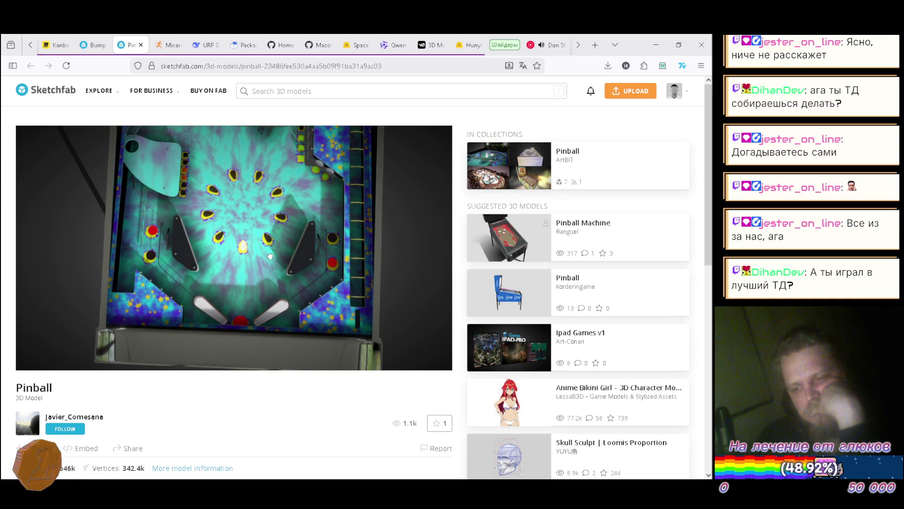
{"action": "left_click_drag", "start_coordinate": [270, 260], "coordinate": [248, 305]}
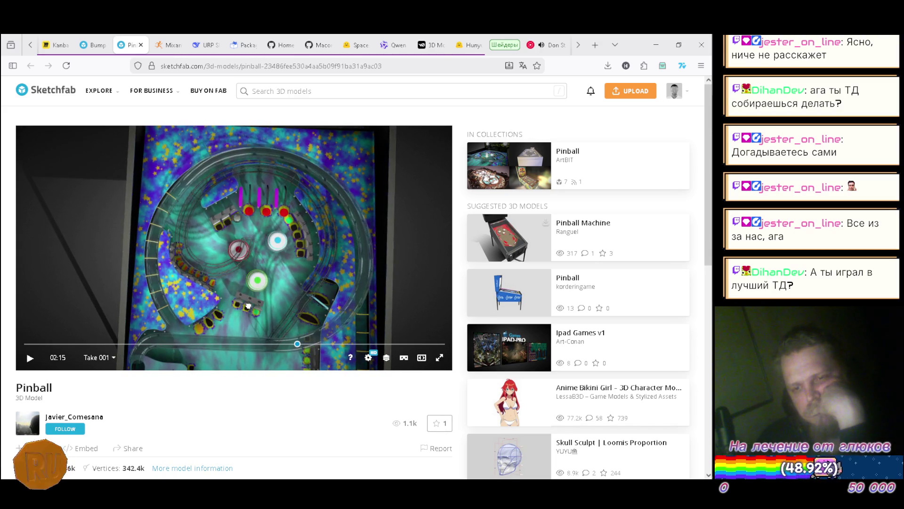
{"action": "left_click_drag", "start_coordinate": [248, 302], "coordinate": [242, 185]}
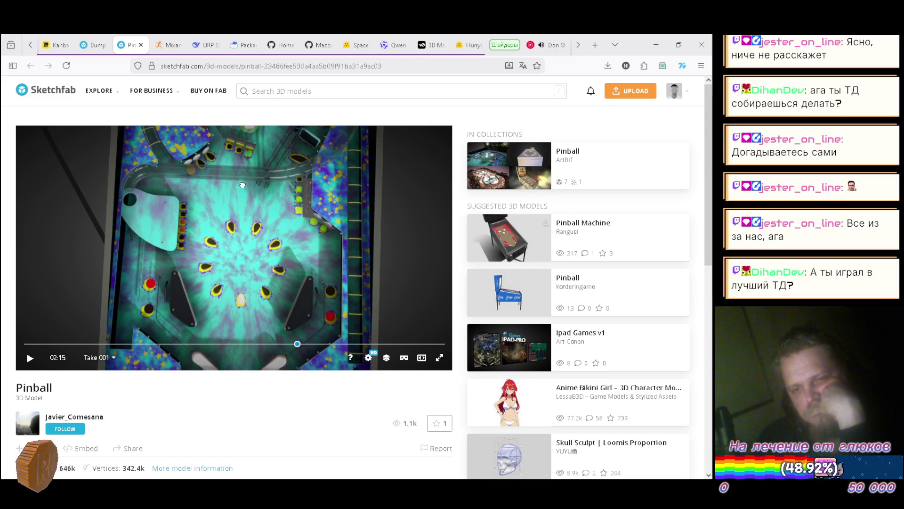
{"action": "left_click_drag", "start_coordinate": [242, 185], "coordinate": [257, 201]}
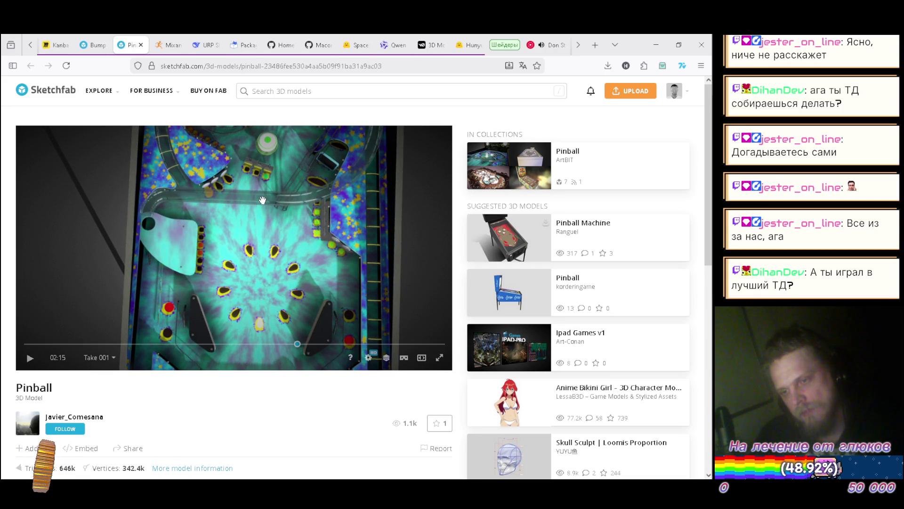
{"action": "mouse_move", "coordinate": [306, 209]}
{"action": "left_mouse_down"}
{"action": "mouse_move", "coordinate": [299, 259]}
{"action": "mouse_move", "coordinate": [279, 271]}
{"action": "left_mouse_up"}
{"action": "right_click", "coordinate": [514, 150]}
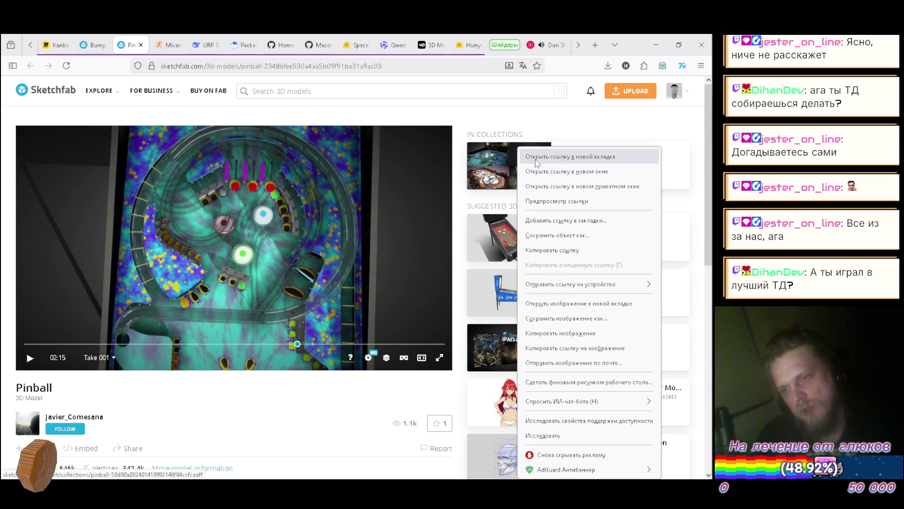
- Open the ArtBIT Pinball collection in a new tab, then open its Pimball model in another tab
{"action": "left_click", "coordinate": [525, 156]}
{"action": "left_click", "coordinate": [168, 45]}
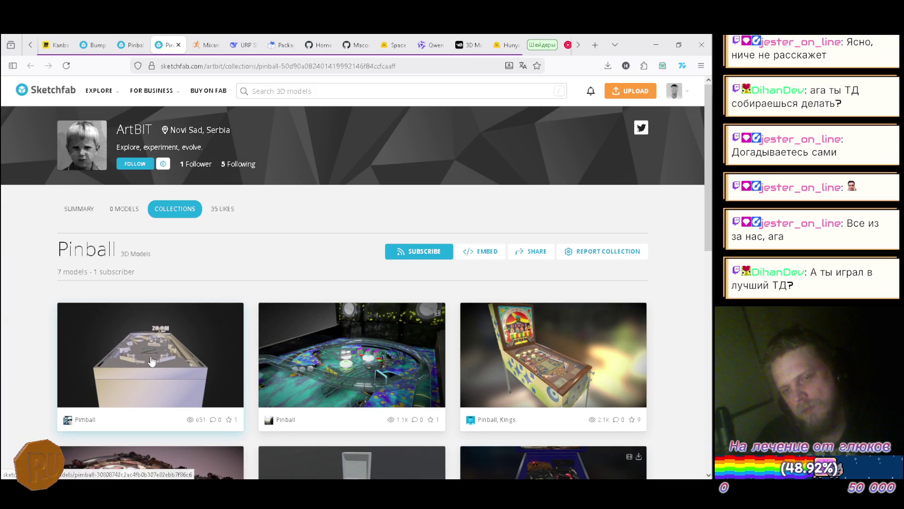
{"action": "right_click", "coordinate": [155, 354]}
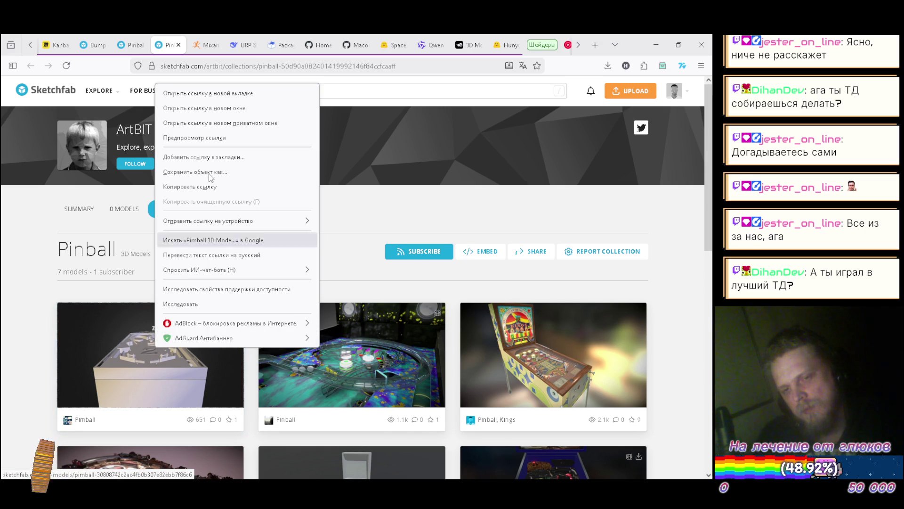
{"action": "left_click", "coordinate": [207, 92]}
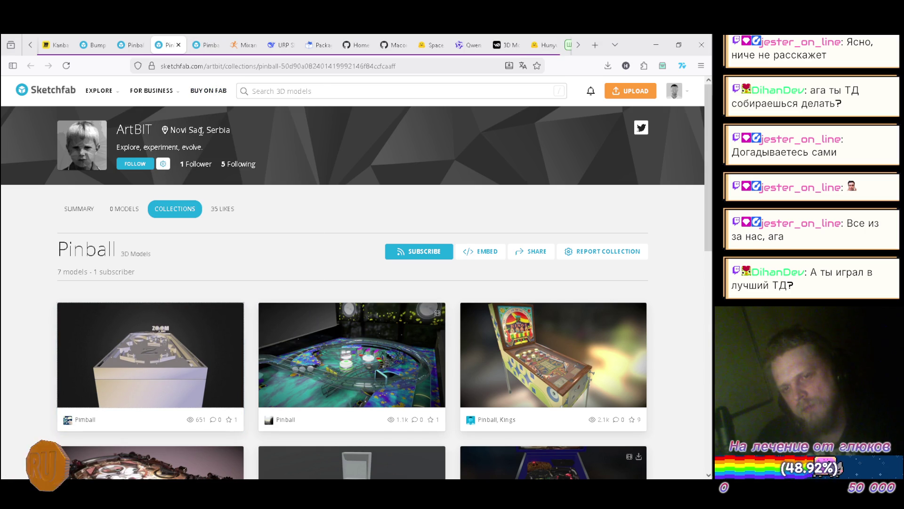
{"action": "left_click", "coordinate": [201, 45]}
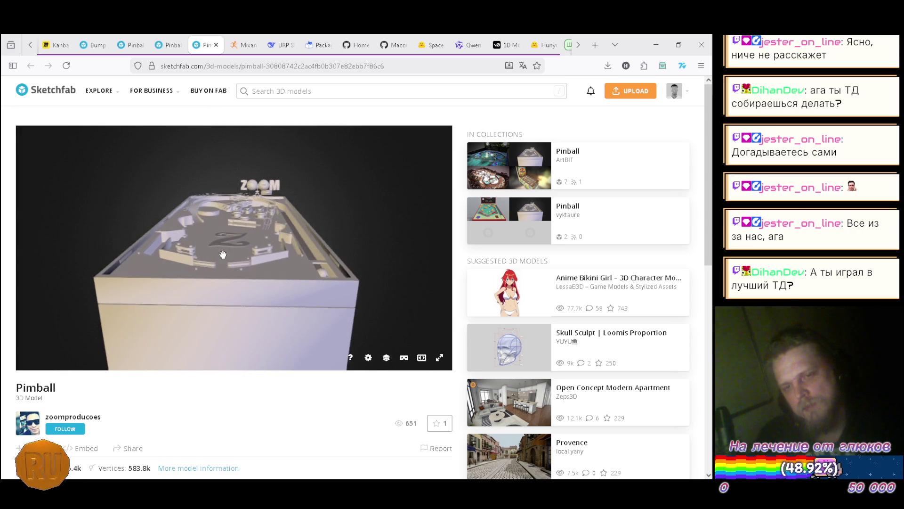
- Orbit and zoom the Pimball table to a steep top-down view of its rails and bumpers
{"action": "mouse_move", "coordinate": [232, 244]}
{"action": "left_mouse_down"}
{"action": "mouse_move", "coordinate": [224, 298]}
{"action": "mouse_move", "coordinate": [236, 268]}
{"action": "mouse_move", "coordinate": [237, 285]}
{"action": "mouse_move", "coordinate": [228, 268]}
{"action": "left_mouse_up"}
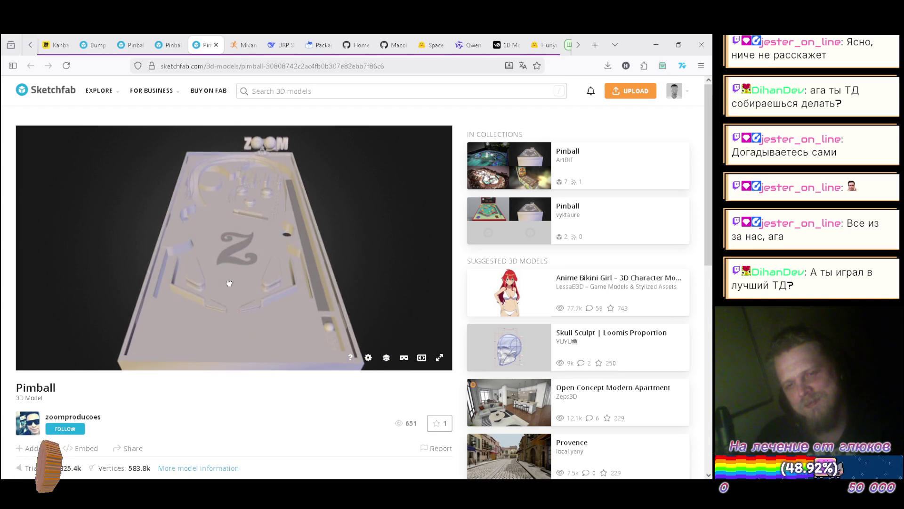
{"action": "scroll", "coordinate": [236, 276], "scroll_direction": "up", "scroll_amount": 3}
{"action": "scroll", "coordinate": [236, 274], "scroll_direction": "up", "scroll_amount": 3}
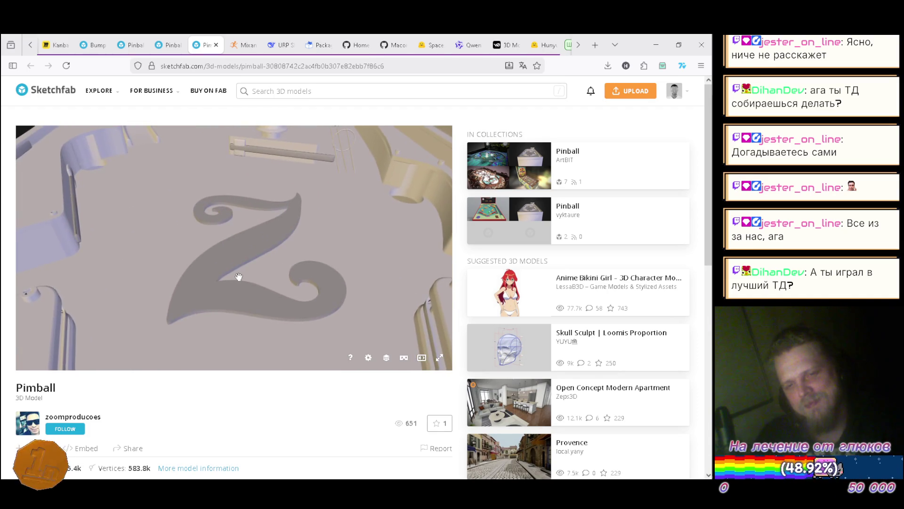
{"action": "scroll", "coordinate": [241, 270], "scroll_direction": "down", "scroll_amount": 5}
{"action": "mouse_move", "coordinate": [246, 231]}
{"action": "left_mouse_down"}
{"action": "mouse_move", "coordinate": [242, 247]}
{"action": "mouse_move", "coordinate": [244, 206]}
{"action": "mouse_move", "coordinate": [246, 235]}
{"action": "left_mouse_up"}
{"action": "scroll", "coordinate": [245, 212], "scroll_direction": "down", "scroll_amount": 4}
{"action": "scroll", "coordinate": [263, 222], "scroll_direction": "up", "scroll_amount": 10}
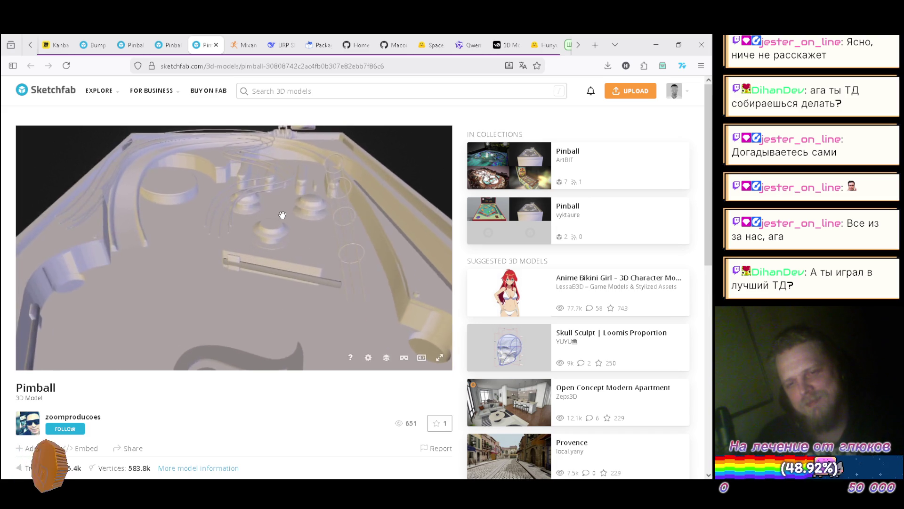
{"action": "mouse_move", "coordinate": [265, 221]}
{"action": "left_mouse_down"}
{"action": "mouse_move", "coordinate": [289, 196]}
{"action": "mouse_move", "coordinate": [143, 230]}
{"action": "left_mouse_up"}
{"action": "scroll", "coordinate": [151, 238], "scroll_direction": "down", "scroll_amount": 5}
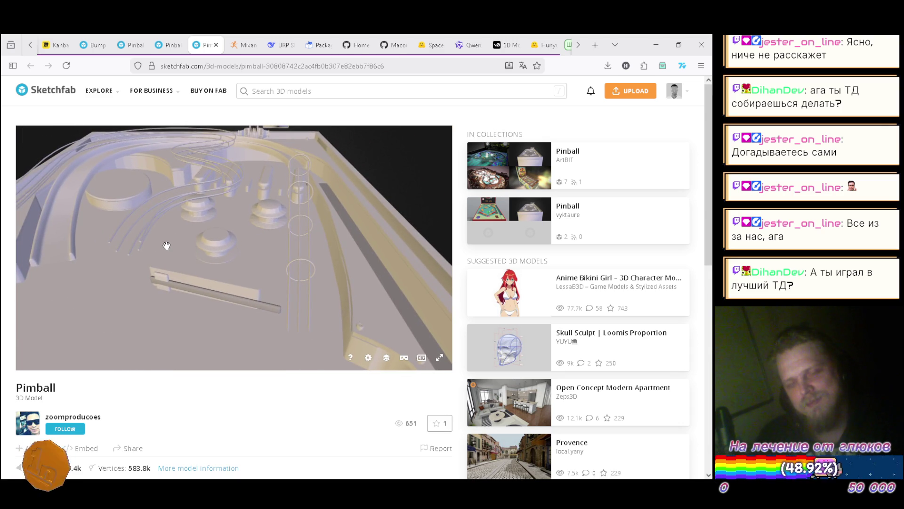
- Orbit low around the bumpers and whole table, closing in on the ZOOM logo
{"action": "mouse_move", "coordinate": [197, 238]}
{"action": "left_mouse_down"}
{"action": "mouse_move", "coordinate": [238, 242]}
{"action": "mouse_move", "coordinate": [188, 238]}
{"action": "mouse_move", "coordinate": [224, 227]}
{"action": "mouse_move", "coordinate": [123, 232]}
{"action": "mouse_move", "coordinate": [125, 264]}
{"action": "mouse_move", "coordinate": [183, 245]}
{"action": "mouse_move", "coordinate": [184, 212]}
{"action": "mouse_move", "coordinate": [168, 234]}
{"action": "mouse_move", "coordinate": [172, 247]}
{"action": "mouse_move", "coordinate": [206, 234]}
{"action": "left_mouse_up"}
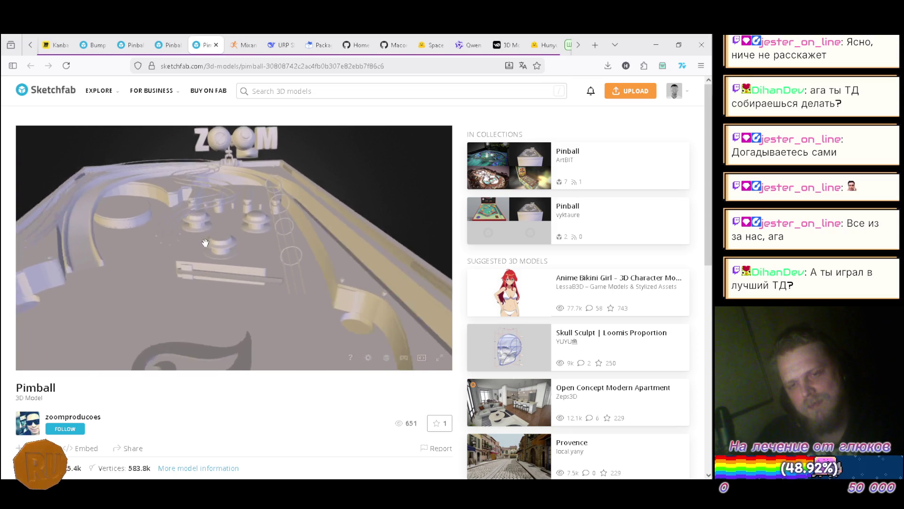
{"action": "left_click_drag", "start_coordinate": [239, 235], "coordinate": [182, 204]}
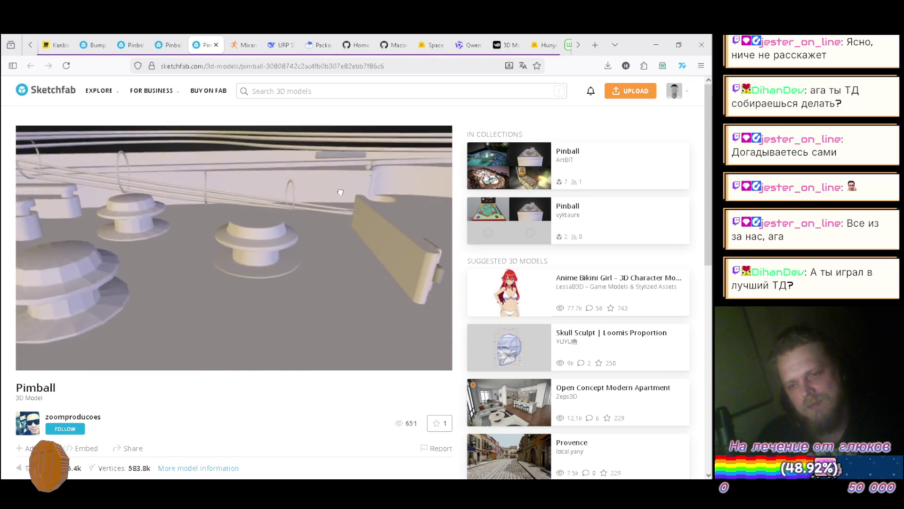
{"action": "mouse_move", "coordinate": [252, 182]}
{"action": "left_mouse_down"}
{"action": "mouse_move", "coordinate": [248, 167]}
{"action": "mouse_move", "coordinate": [243, 189]}
{"action": "left_mouse_up"}
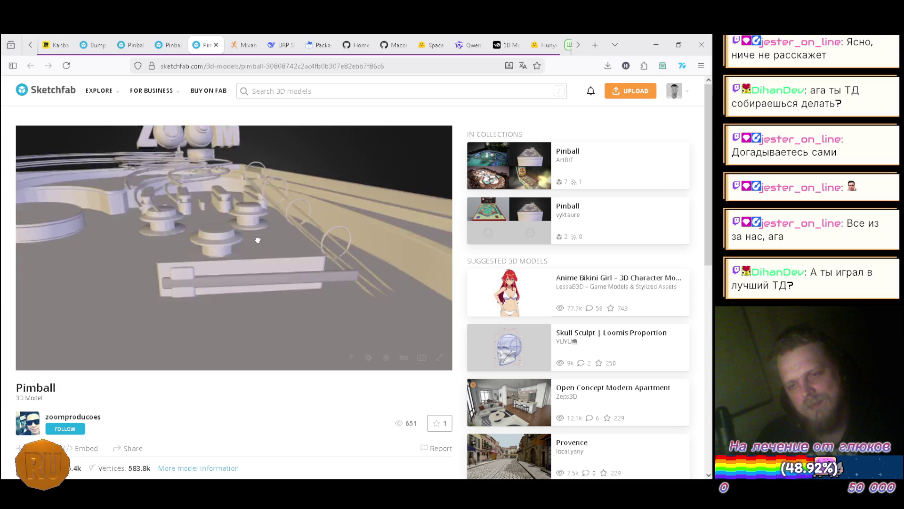
{"action": "mouse_move", "coordinate": [253, 301]}
{"action": "left_mouse_down"}
{"action": "mouse_move", "coordinate": [248, 210]}
{"action": "mouse_move", "coordinate": [240, 260]}
{"action": "left_mouse_up"}
{"action": "scroll", "coordinate": [244, 222], "scroll_direction": "down", "scroll_amount": 5}
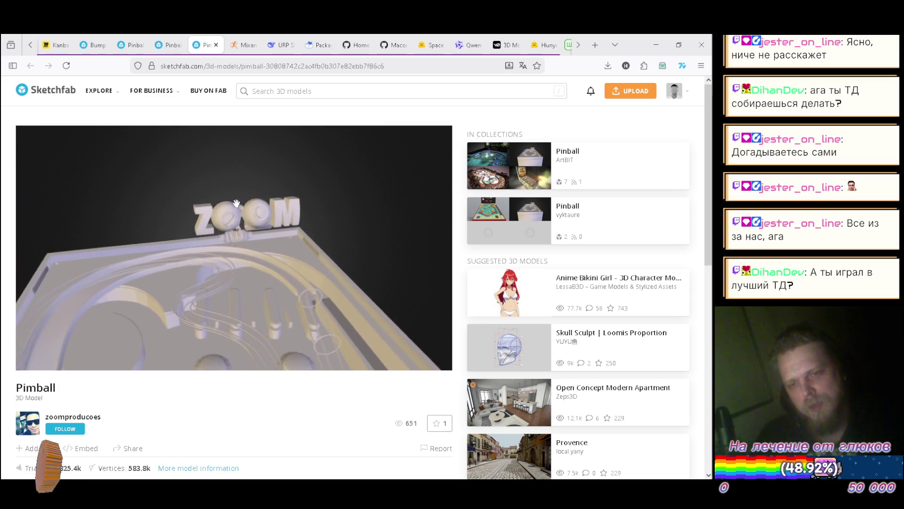
{"action": "left_click_drag", "start_coordinate": [254, 191], "coordinate": [257, 229]}
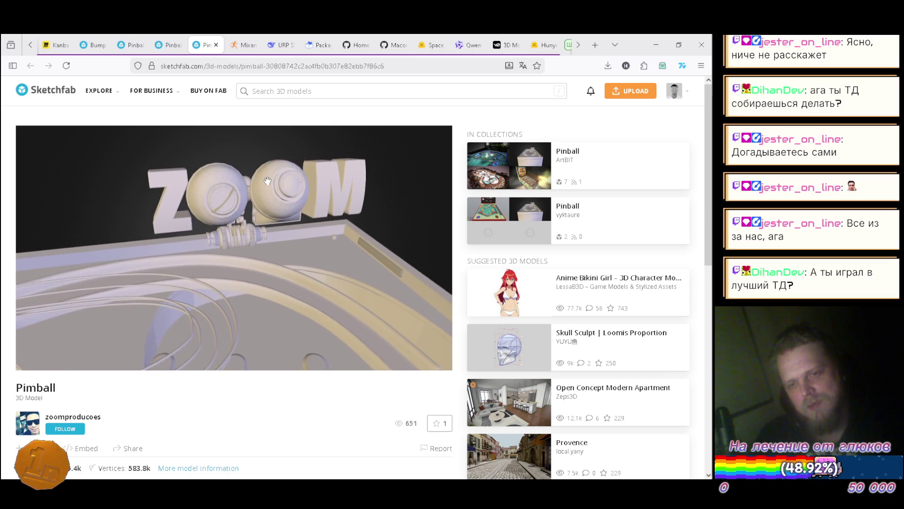
{"action": "mouse_move", "coordinate": [187, 236]}
{"action": "left_mouse_down"}
{"action": "mouse_move", "coordinate": [218, 234]}
{"action": "mouse_move", "coordinate": [206, 228]}
{"action": "mouse_move", "coordinate": [209, 242]}
{"action": "mouse_move", "coordinate": [250, 196]}
{"action": "left_mouse_up"}
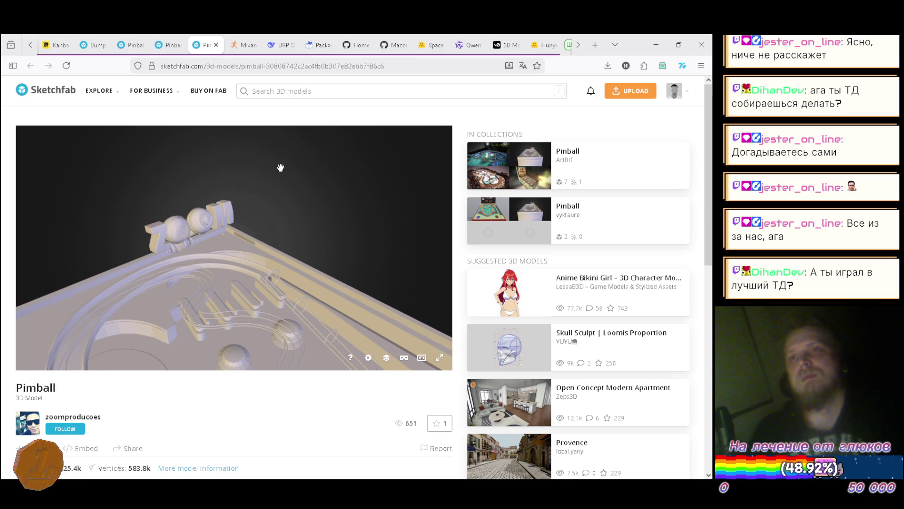
- Return to the Pinball collection and open the Pinball, Kings model in a new tab
{"action": "left_click", "coordinate": [216, 45]}
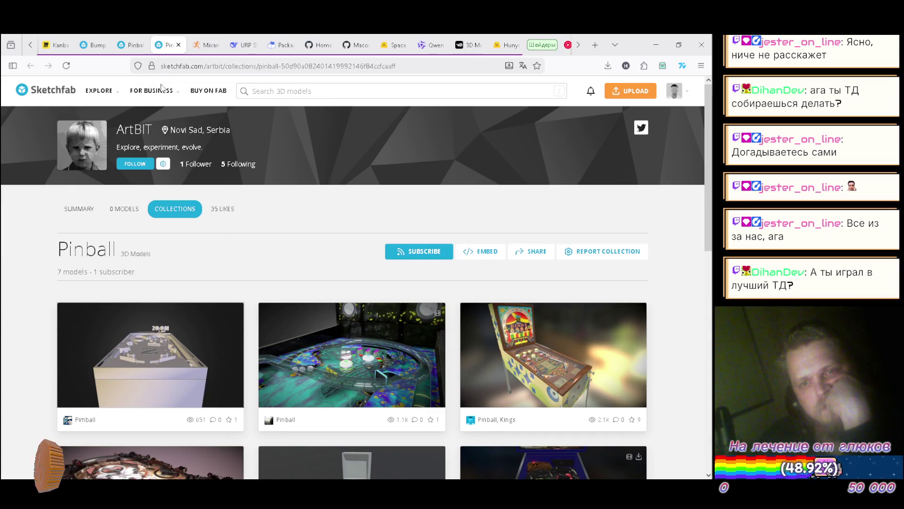
{"action": "right_click", "coordinate": [541, 351]}
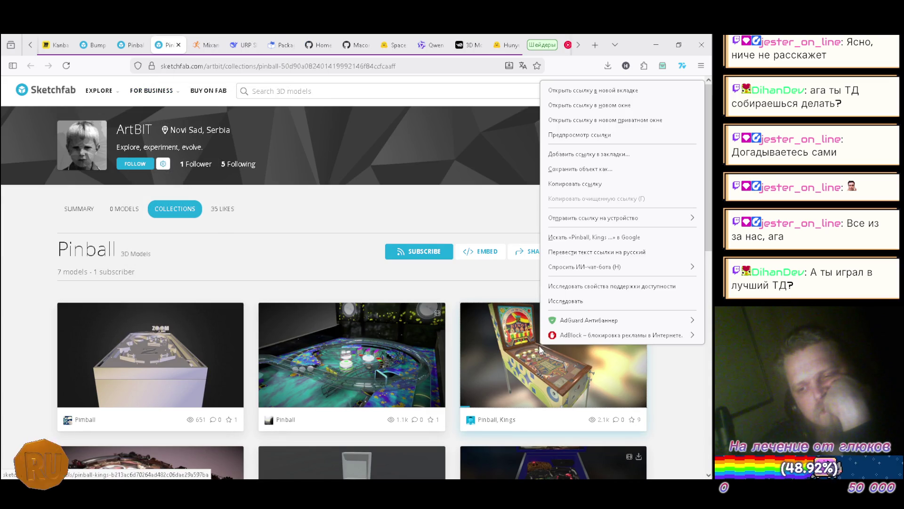
{"action": "left_click", "coordinate": [579, 91]}
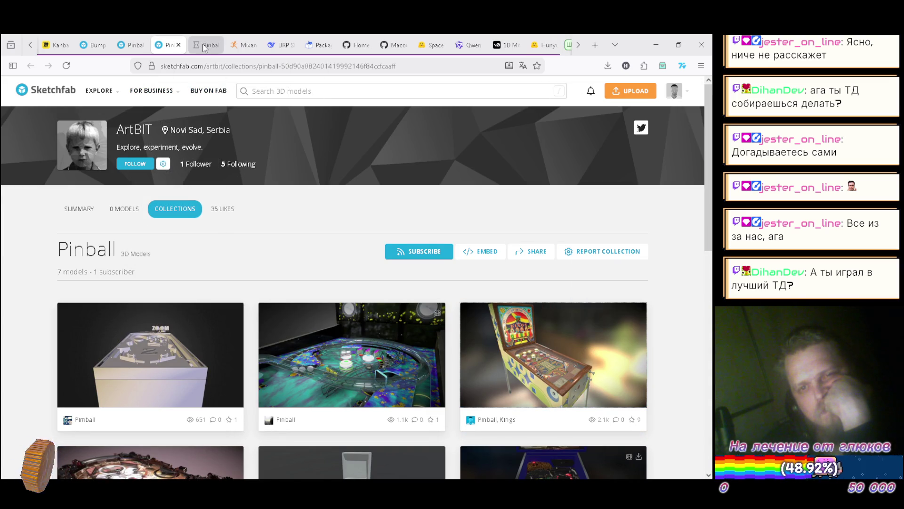
{"action": "left_click", "coordinate": [206, 44]}
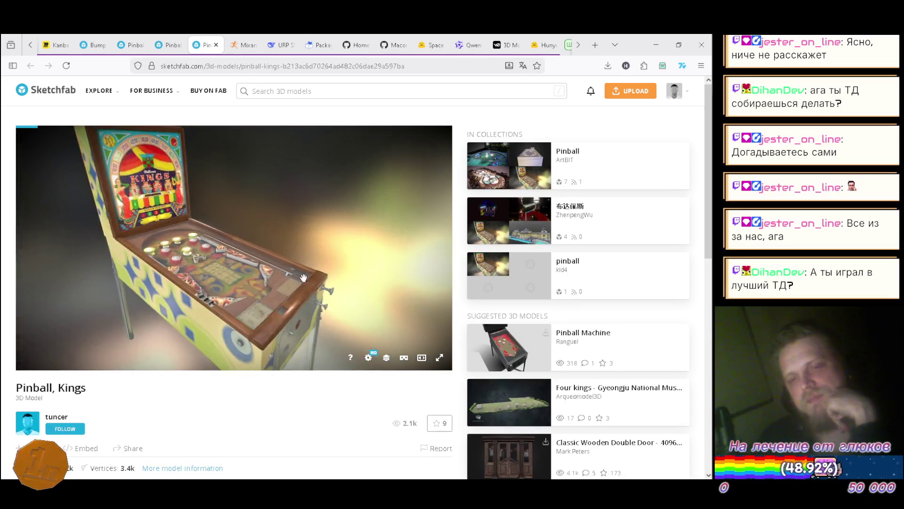
- Orbit and zoom the Pinball, Kings table to view its cabinet, bumpers, card grid and playfield
{"action": "scroll", "coordinate": [216, 240], "scroll_direction": "down", "scroll_amount": 5}
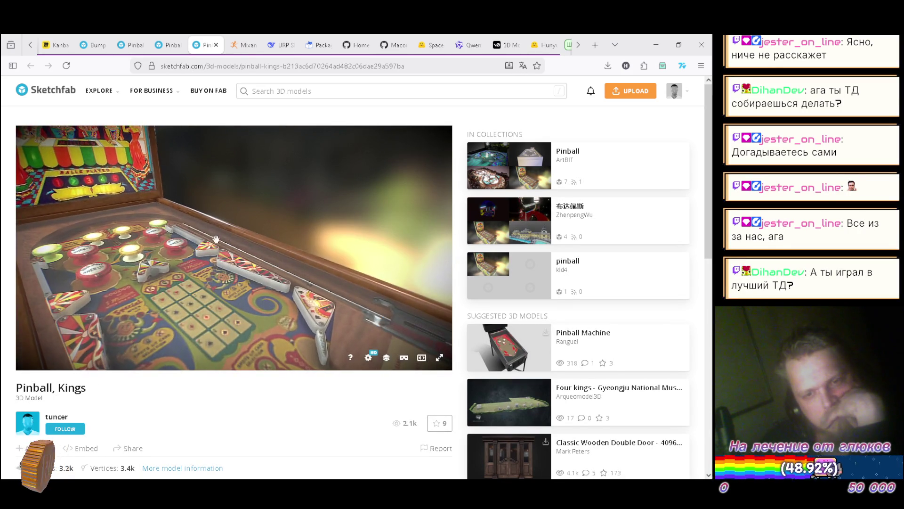
{"action": "mouse_move", "coordinate": [215, 239]}
{"action": "left_mouse_down"}
{"action": "mouse_move", "coordinate": [242, 254]}
{"action": "mouse_move", "coordinate": [153, 253]}
{"action": "mouse_move", "coordinate": [341, 216]}
{"action": "left_mouse_up"}
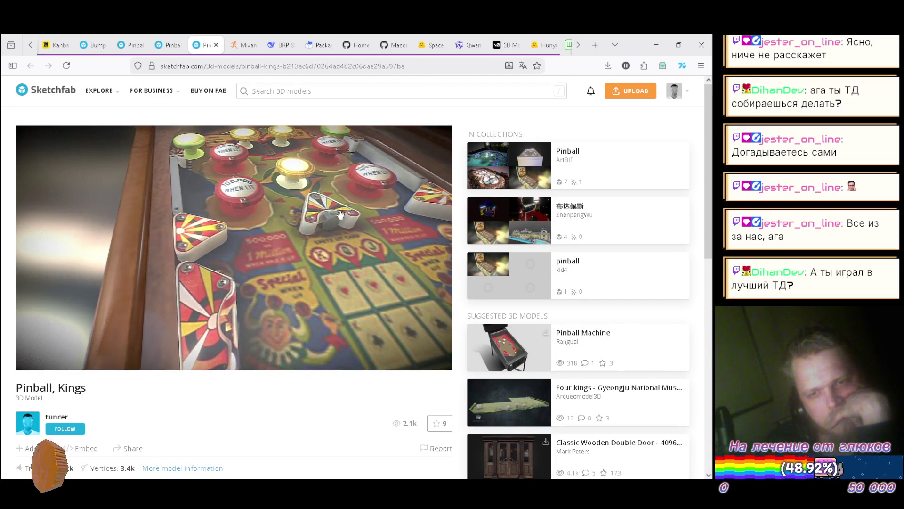
{"action": "left_click_drag", "start_coordinate": [349, 174], "coordinate": [304, 216]}
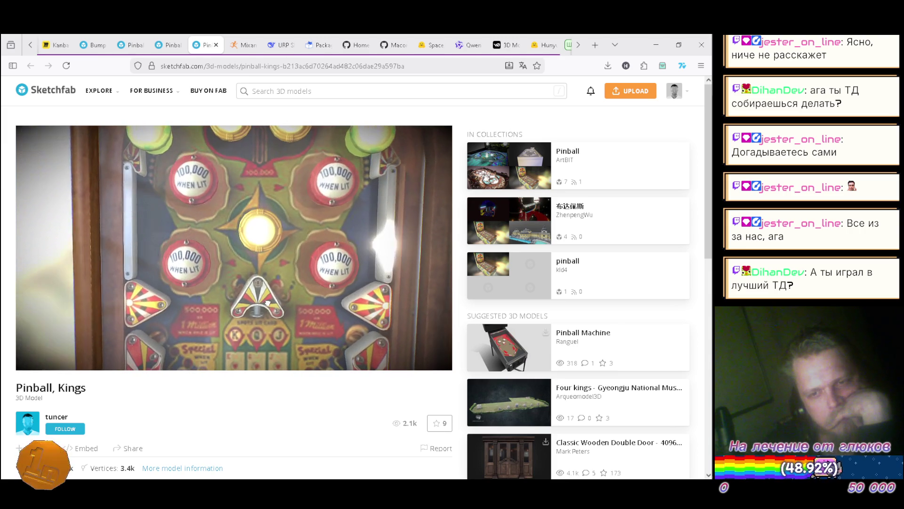
{"action": "left_click_drag", "start_coordinate": [259, 275], "coordinate": [269, 253]}
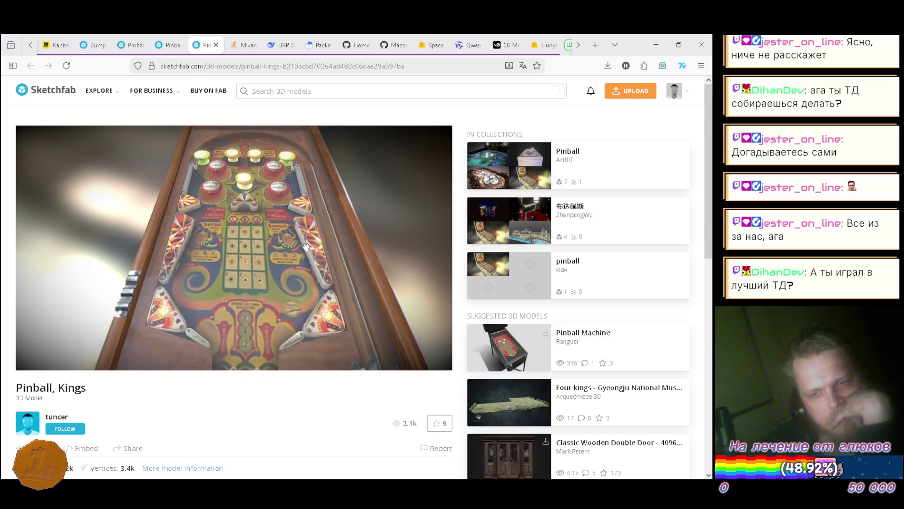
{"action": "scroll", "coordinate": [328, 241], "scroll_direction": "up", "scroll_amount": 5}
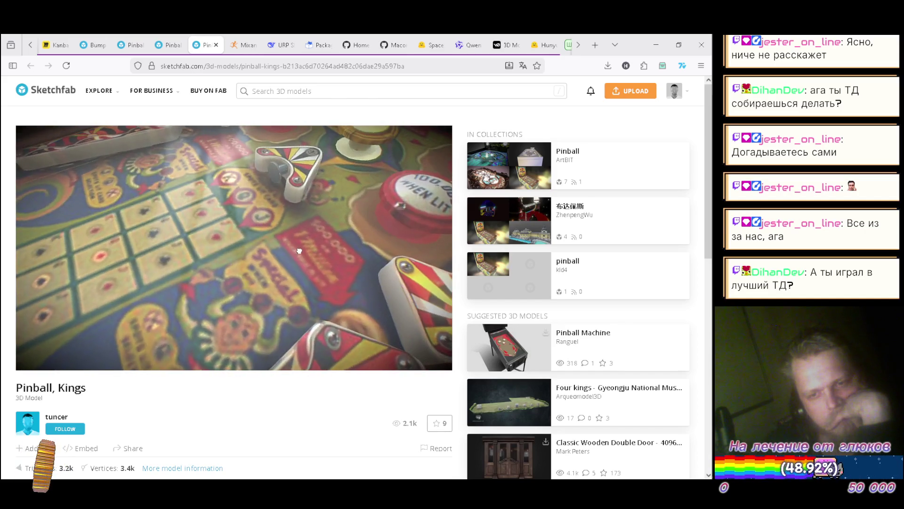
{"action": "left_click_drag", "start_coordinate": [309, 255], "coordinate": [350, 250]}
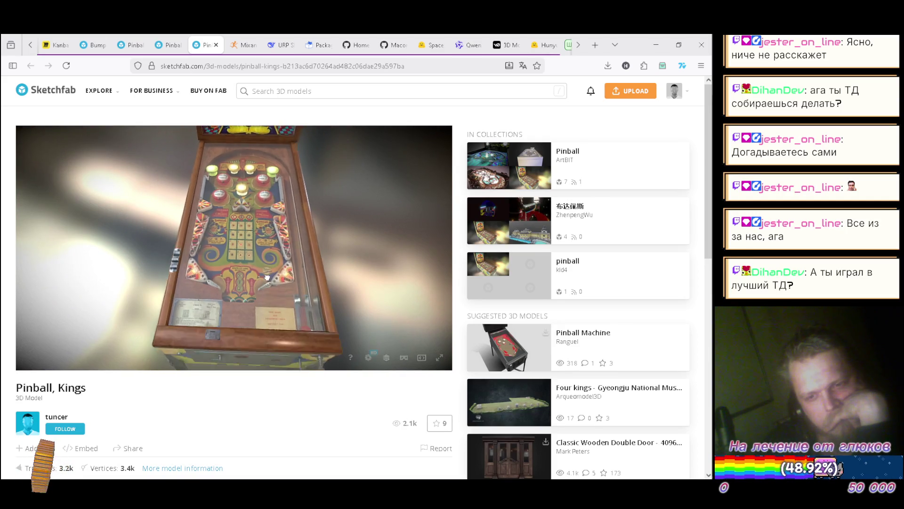
{"action": "scroll", "coordinate": [273, 243], "scroll_direction": "up", "scroll_amount": 3}
{"action": "mouse_move", "coordinate": [181, 186]}
{"action": "left_mouse_down"}
{"action": "mouse_move", "coordinate": [195, 216]}
{"action": "mouse_move", "coordinate": [157, 308]}
{"action": "mouse_move", "coordinate": [259, 199]}
{"action": "mouse_move", "coordinate": [167, 245]}
{"action": "mouse_move", "coordinate": [192, 200]}
{"action": "mouse_move", "coordinate": [219, 322]}
{"action": "left_mouse_up"}
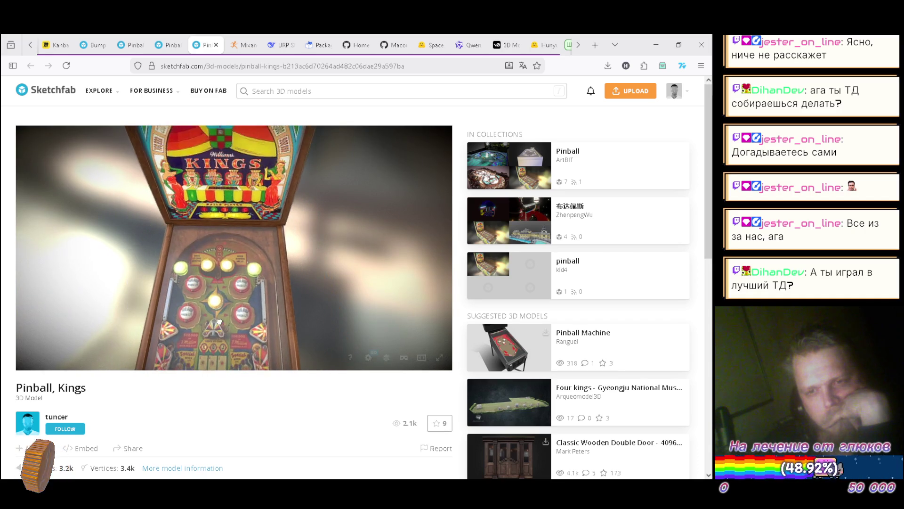
{"action": "left_click_drag", "start_coordinate": [229, 242], "coordinate": [233, 203]}
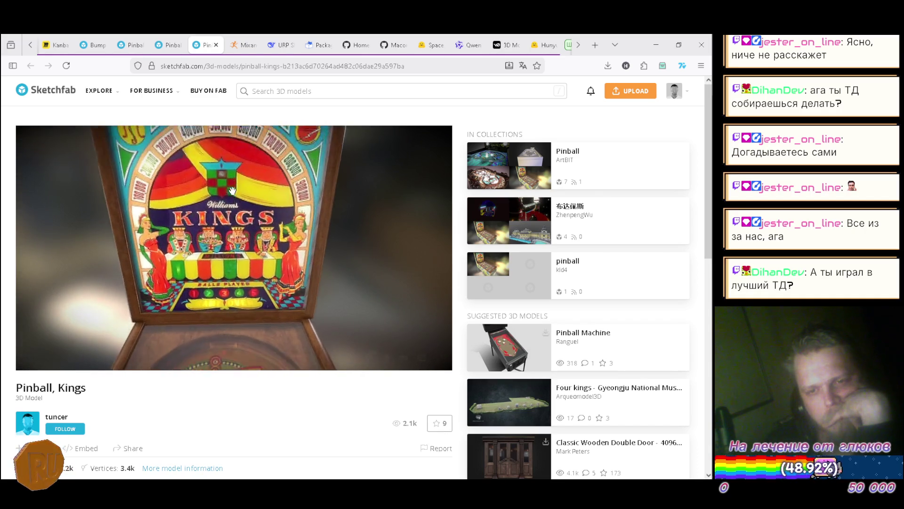
{"action": "scroll", "coordinate": [232, 190], "scroll_direction": "up", "scroll_amount": 3}
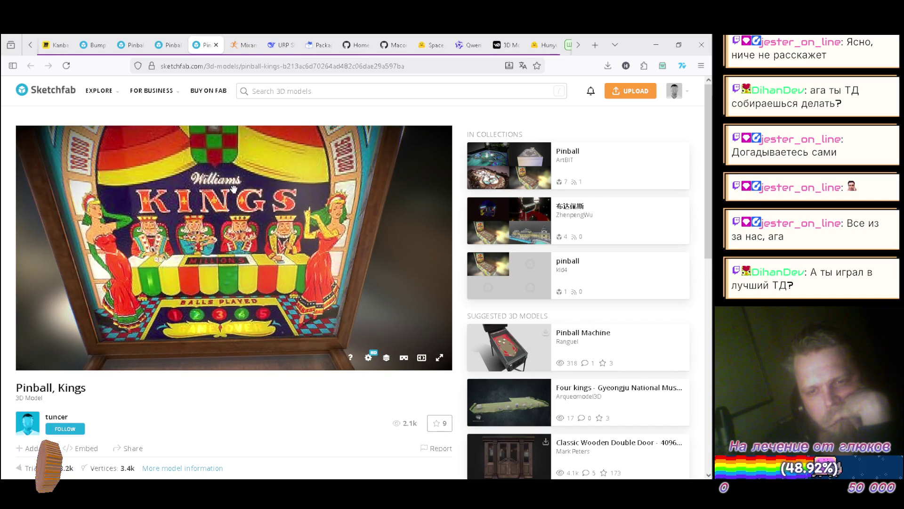
{"action": "scroll", "coordinate": [233, 188], "scroll_direction": "up", "scroll_amount": 2}
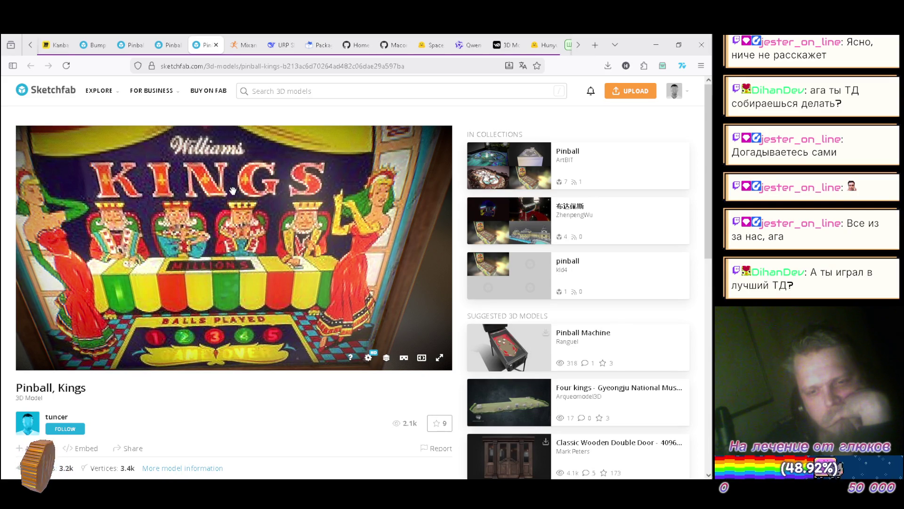
{"action": "scroll", "coordinate": [232, 189], "scroll_direction": "down", "scroll_amount": 5}
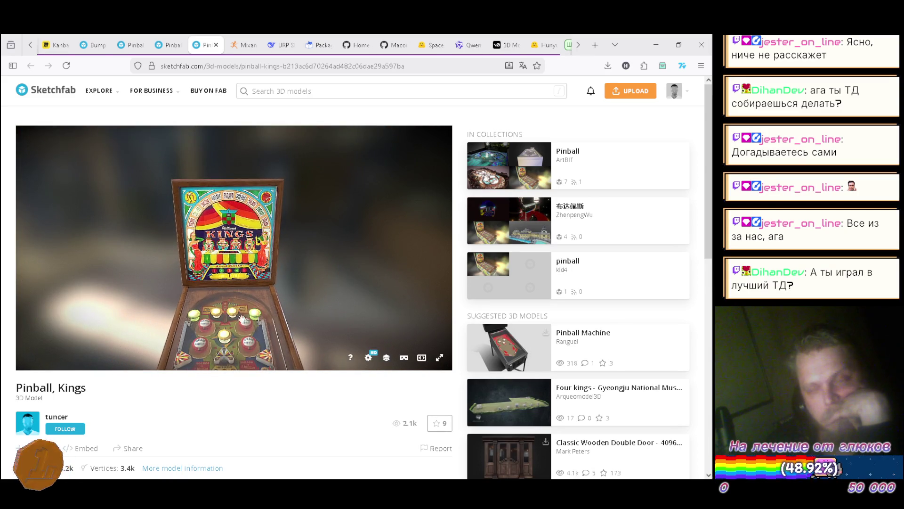
{"action": "mouse_move", "coordinate": [232, 192]}
{"action": "left_mouse_down"}
{"action": "mouse_move", "coordinate": [263, 236]}
{"action": "mouse_move", "coordinate": [248, 267]}
{"action": "left_mouse_up"}
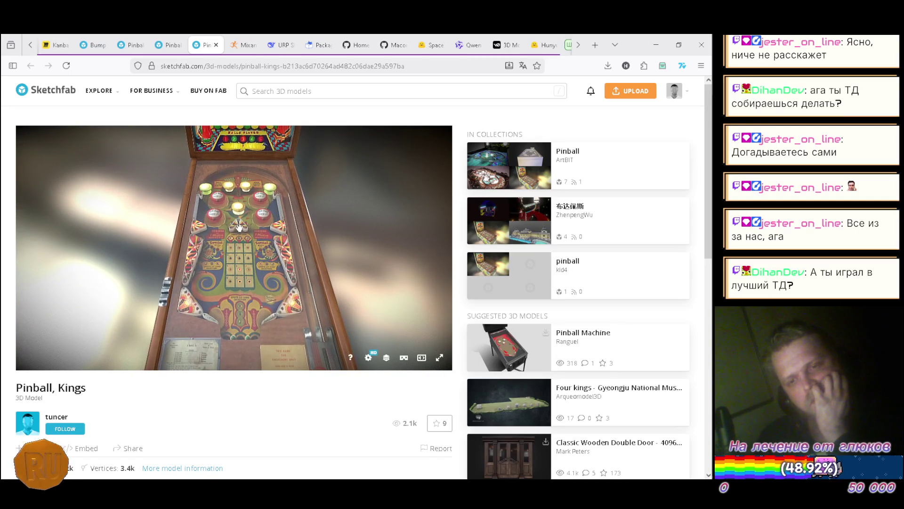
{"action": "scroll", "coordinate": [306, 287], "scroll_direction": "up", "scroll_amount": 5}
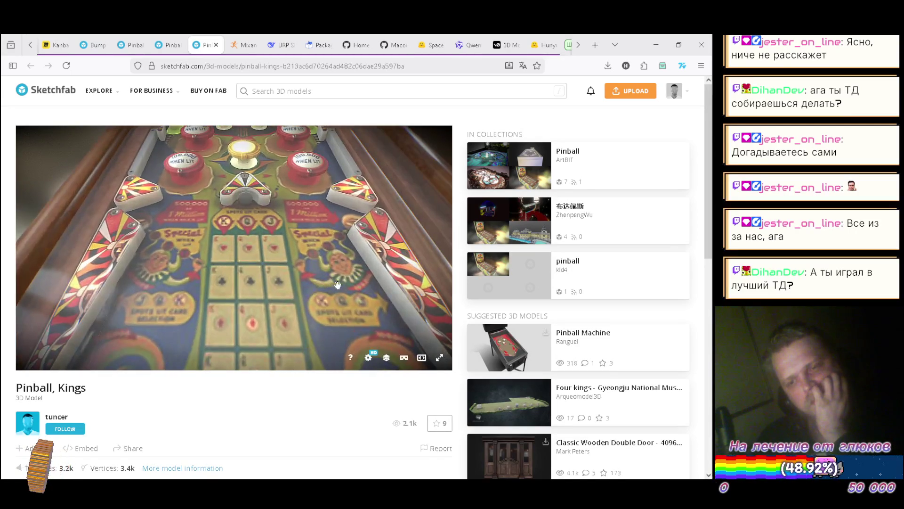
{"action": "scroll", "coordinate": [306, 282], "scroll_direction": "down", "scroll_amount": 4}
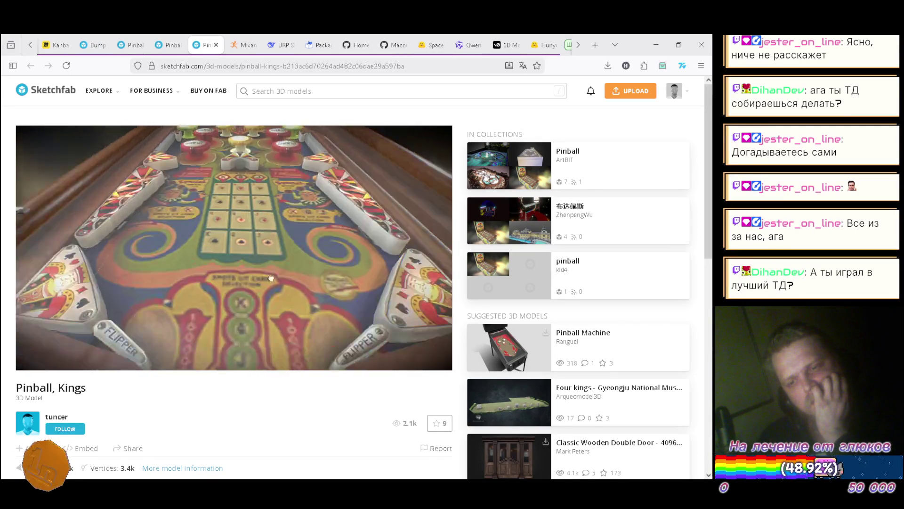
{"action": "scroll", "coordinate": [278, 284], "scroll_direction": "down", "scroll_amount": 3}
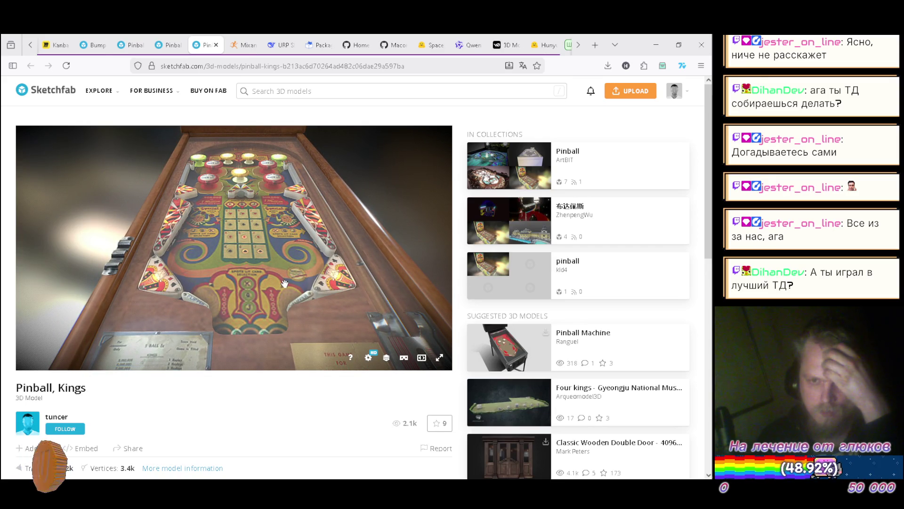
{"action": "mouse_move", "coordinate": [275, 227]}
{"action": "left_mouse_down"}
{"action": "mouse_move", "coordinate": [331, 284]}
{"action": "mouse_move", "coordinate": [316, 271]}
{"action": "left_mouse_up"}
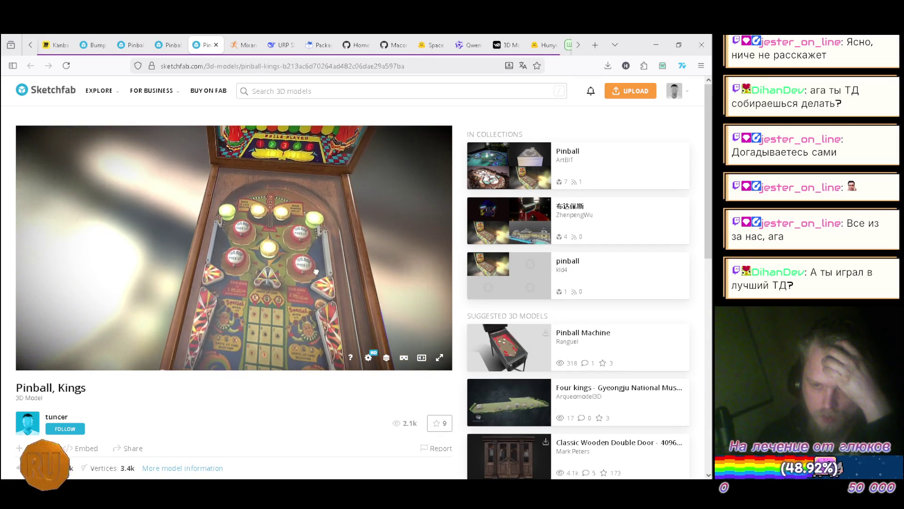
{"action": "scroll", "coordinate": [316, 272], "scroll_direction": "up", "scroll_amount": 5}
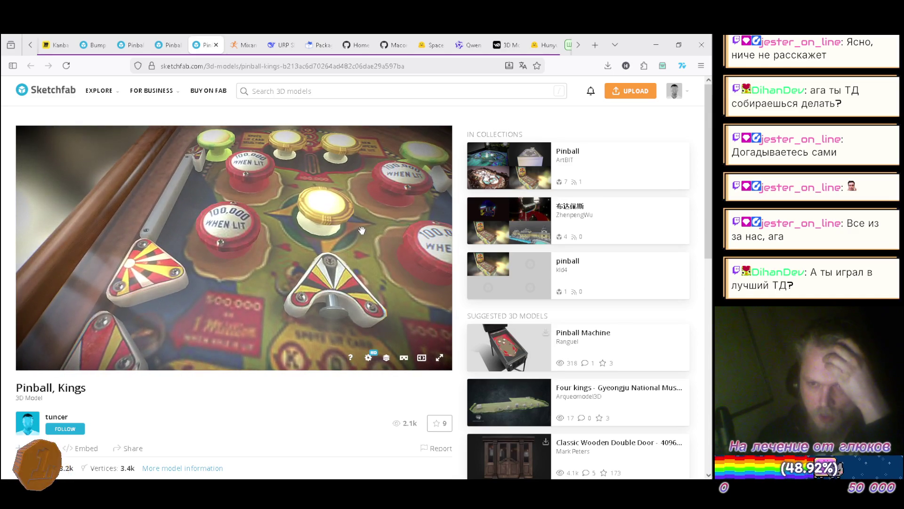
{"action": "scroll", "coordinate": [367, 224], "scroll_direction": "down", "scroll_amount": 5}
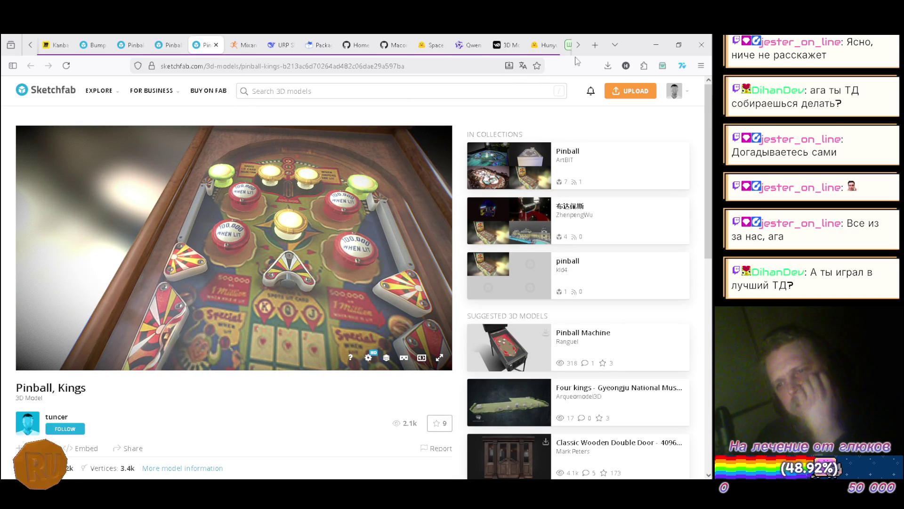
{"action": "left_click", "coordinate": [579, 46]}
- In YouTube Music, scroll the Up Next queue and play SKIN TO BONE by LINKIN PARK
{"action": "left_click", "coordinate": [440, 46]}
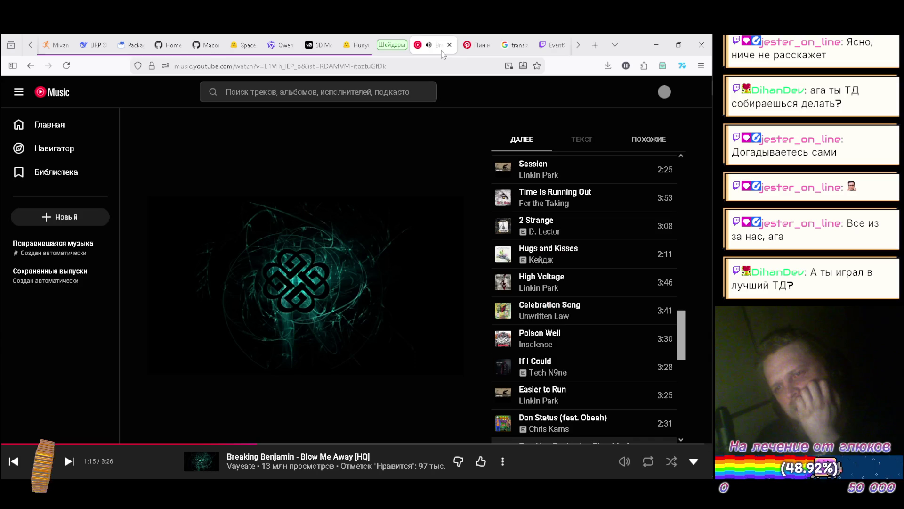
{"action": "scroll", "coordinate": [623, 239], "scroll_direction": "down", "scroll_amount": 2}
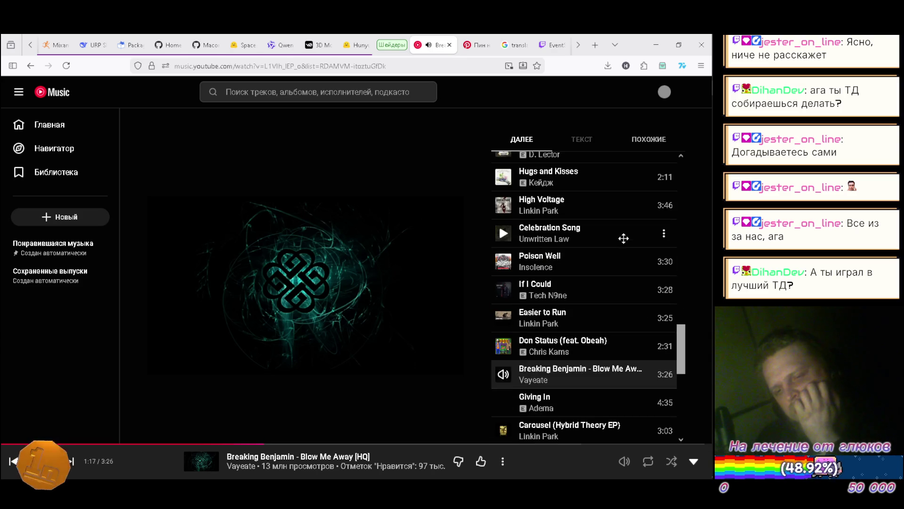
{"action": "scroll", "coordinate": [615, 246], "scroll_direction": "down", "scroll_amount": 2}
{"action": "scroll", "coordinate": [612, 257], "scroll_direction": "down", "scroll_amount": 1}
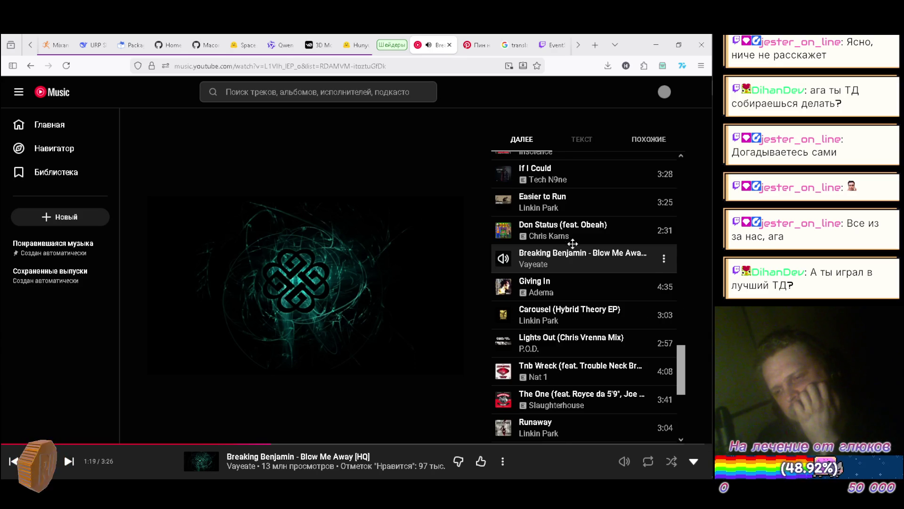
{"action": "scroll", "coordinate": [583, 244], "scroll_direction": "down", "scroll_amount": 1}
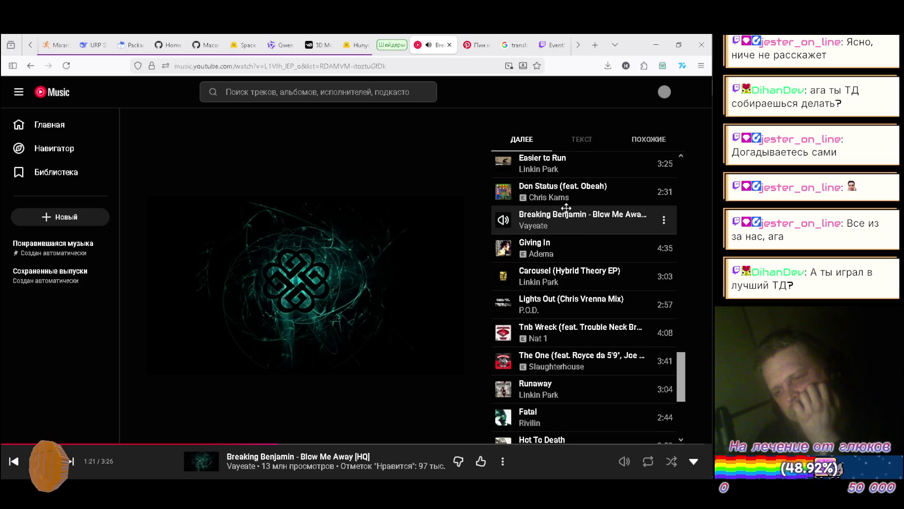
{"action": "scroll", "coordinate": [565, 209], "scroll_direction": "down", "scroll_amount": 2}
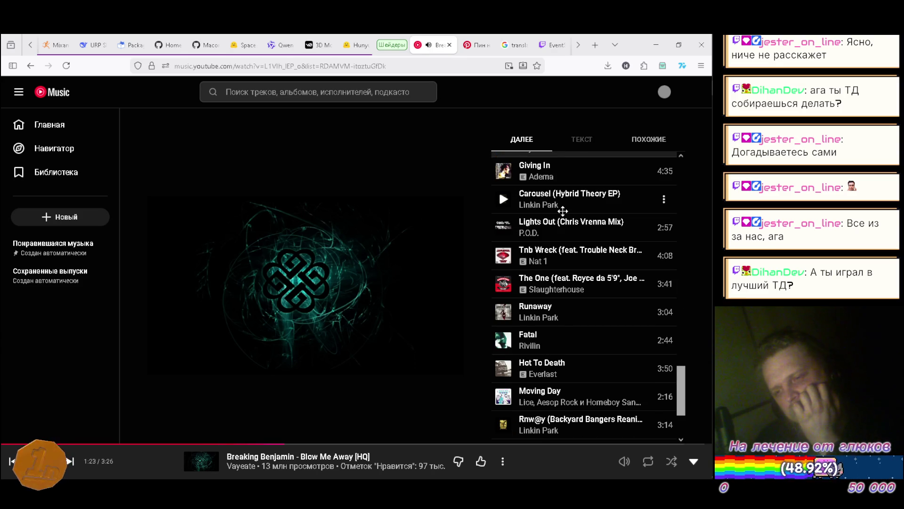
{"action": "scroll", "coordinate": [563, 209], "scroll_direction": "down", "scroll_amount": 1}
{"action": "scroll", "coordinate": [562, 213], "scroll_direction": "down", "scroll_amount": 2}
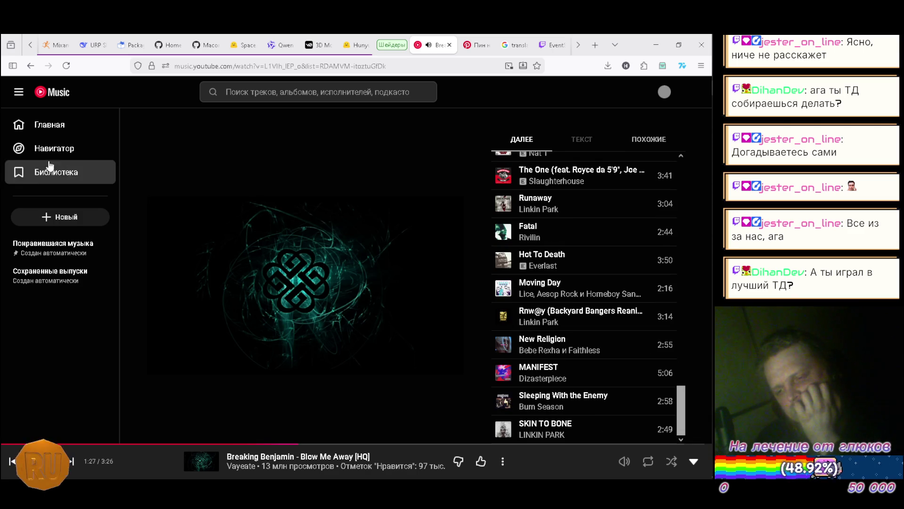
{"action": "left_click", "coordinate": [503, 428]}
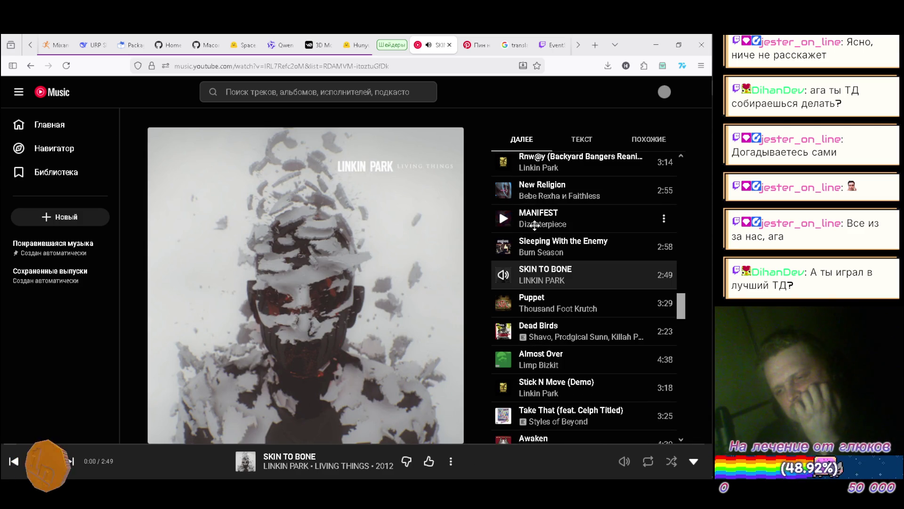
- Return to the Pinball, Kings model page in Sketchfab
{"action": "scroll", "coordinate": [534, 225], "scroll_direction": "down", "scroll_amount": 1}
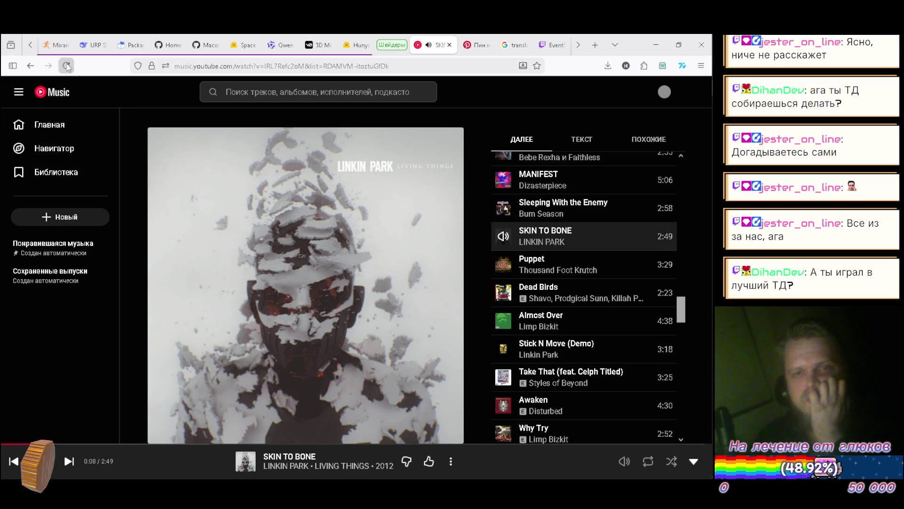
{"action": "scroll", "coordinate": [30, 44], "scroll_direction": "up", "scroll_amount": 5}
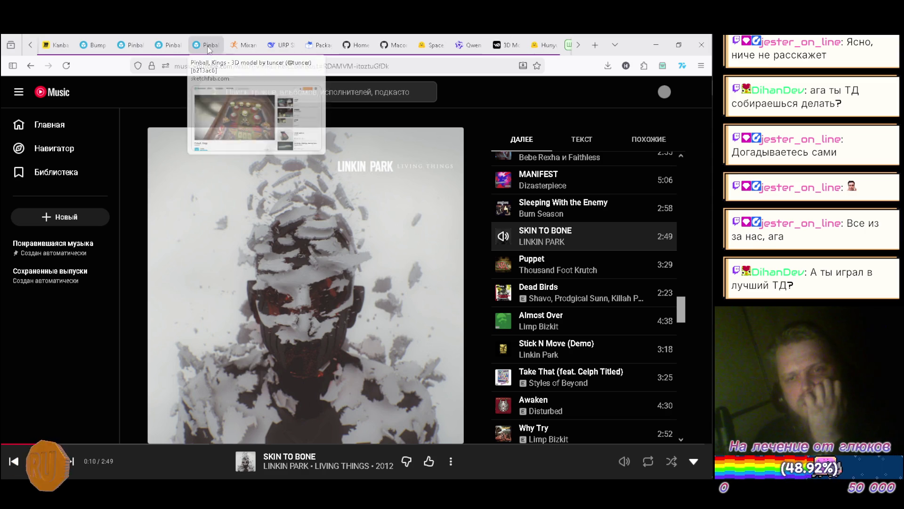
{"action": "left_click", "coordinate": [208, 49]}
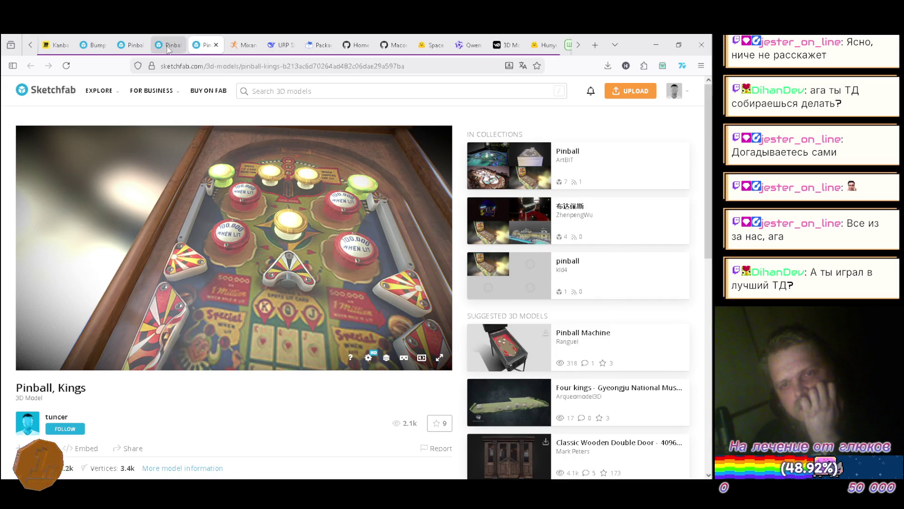
- Scroll through the Pinball collection and open the Jurassic Park card in a new tab
{"action": "left_click", "coordinate": [168, 49]}
{"action": "scroll", "coordinate": [170, 198], "scroll_direction": "down", "scroll_amount": 5}
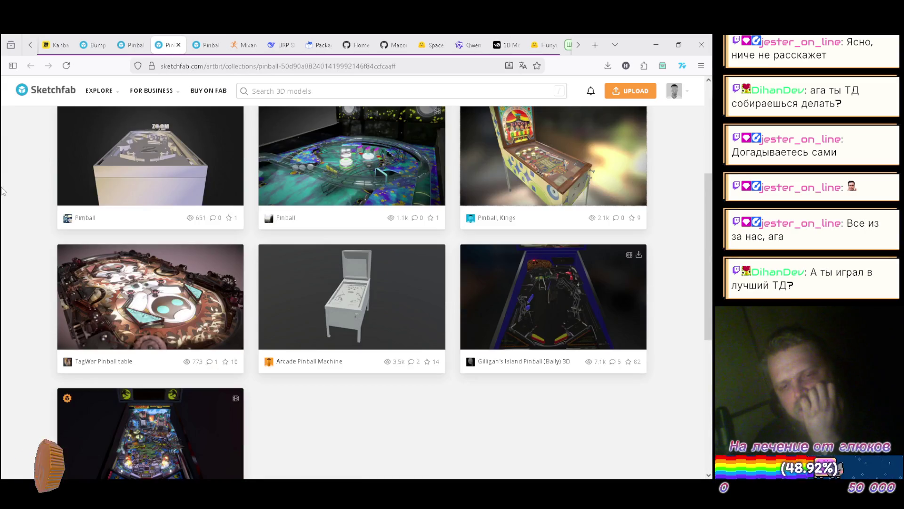
{"action": "scroll", "coordinate": [2, 190], "scroll_direction": "down", "scroll_amount": 2}
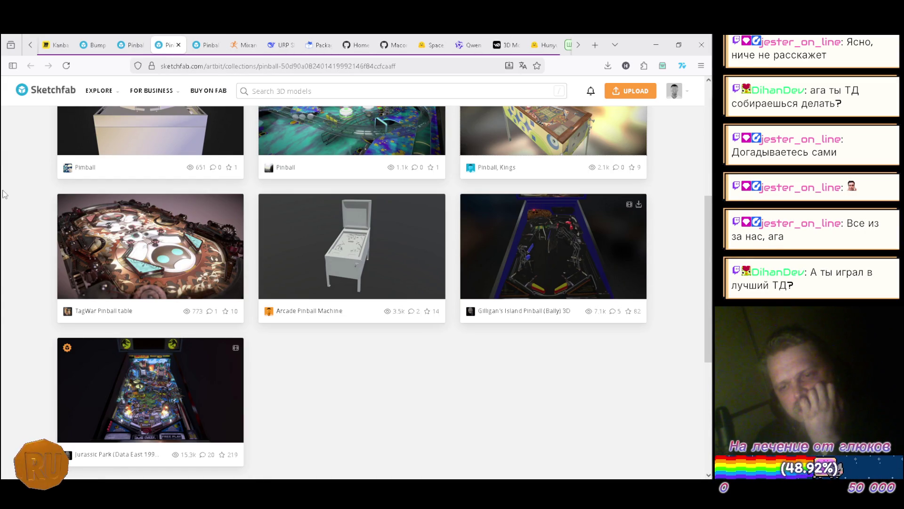
{"action": "scroll", "coordinate": [4, 194], "scroll_direction": "down", "scroll_amount": 2}
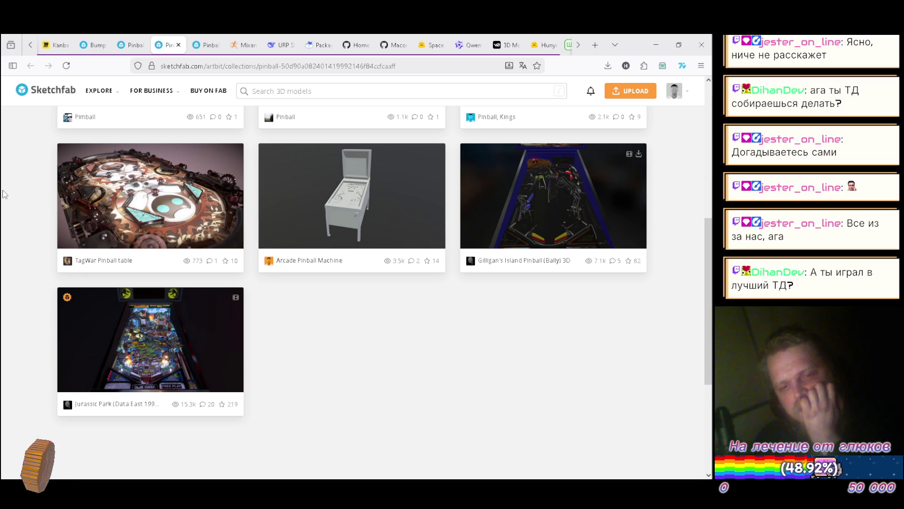
{"action": "scroll", "coordinate": [5, 194], "scroll_direction": "down", "scroll_amount": 6}
{"action": "scroll", "coordinate": [5, 194], "scroll_direction": "up", "scroll_amount": 6}
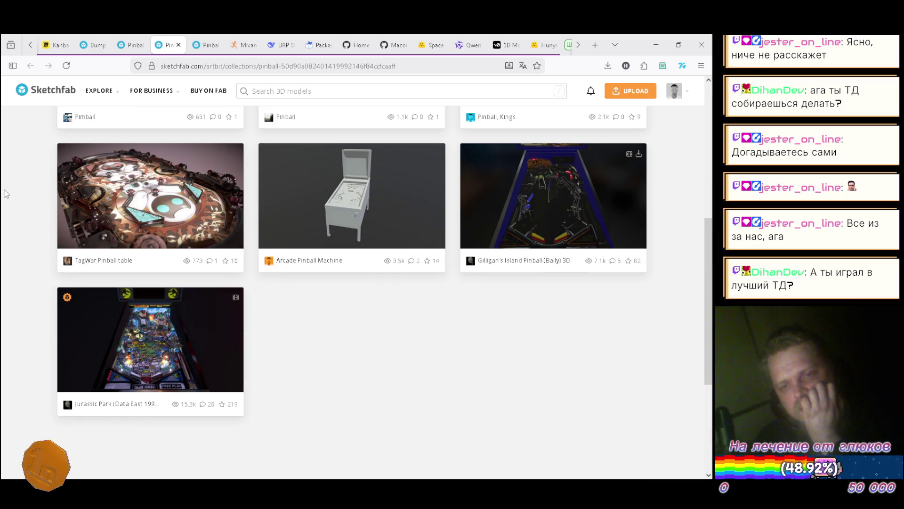
{"action": "scroll", "coordinate": [5, 194], "scroll_direction": "up", "scroll_amount": 8}
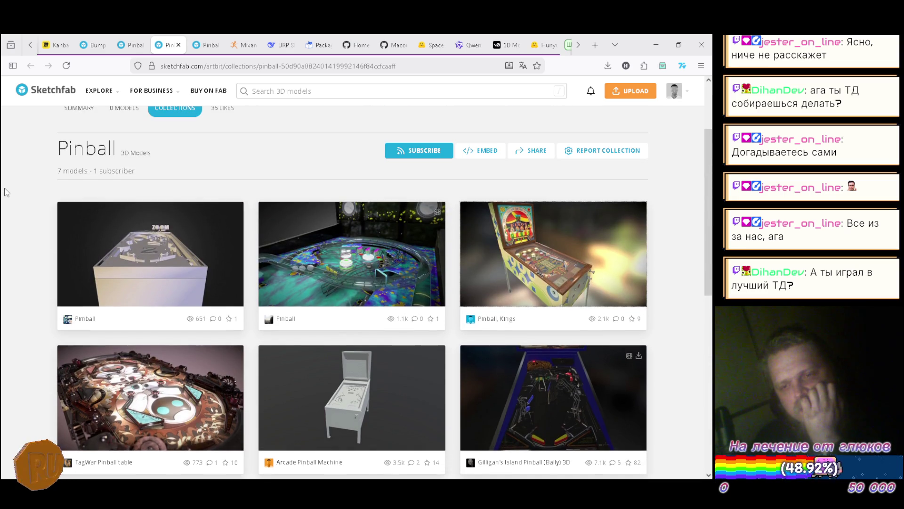
{"action": "scroll", "coordinate": [6, 192], "scroll_direction": "down", "scroll_amount": 14}
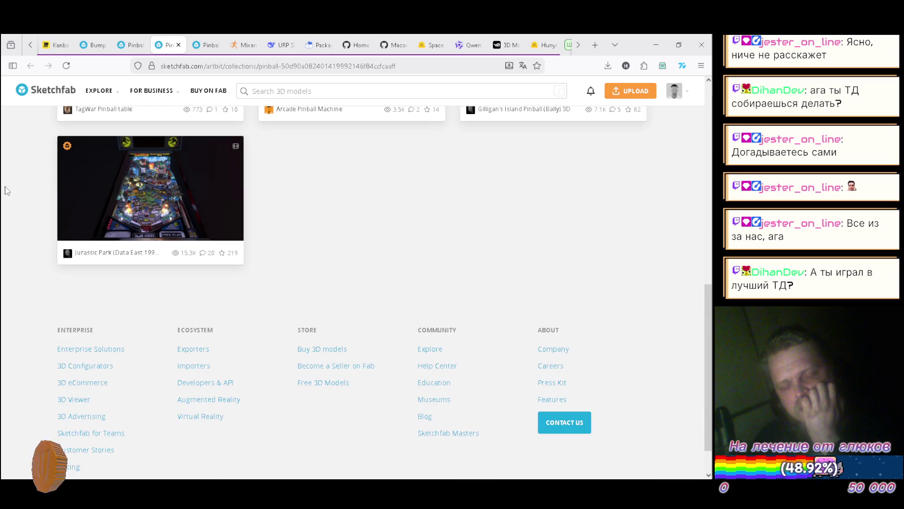
{"action": "scroll", "coordinate": [6, 190], "scroll_direction": "up", "scroll_amount": 16}
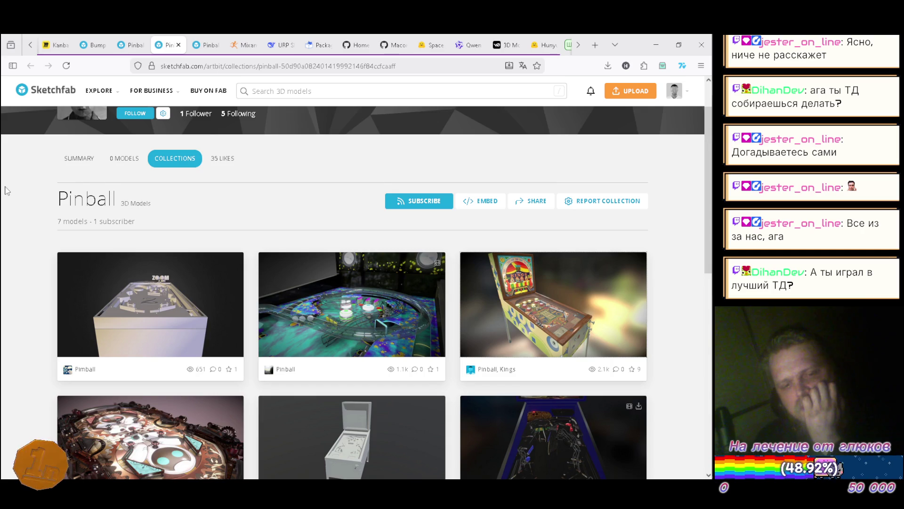
{"action": "scroll", "coordinate": [6, 191], "scroll_direction": "down", "scroll_amount": 4}
{"action": "scroll", "coordinate": [5, 191], "scroll_direction": "down", "scroll_amount": 3}
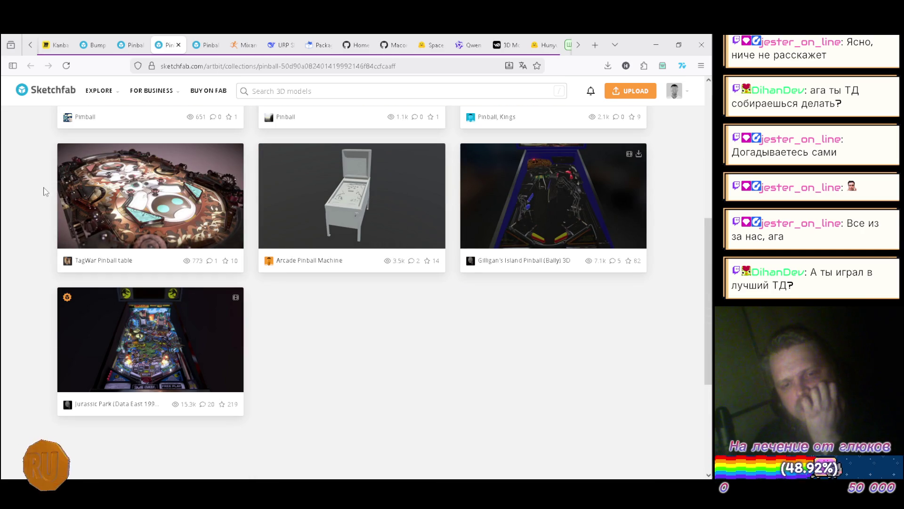
{"action": "scroll", "coordinate": [76, 215], "scroll_direction": "down", "scroll_amount": 2}
{"action": "right_click", "coordinate": [178, 219]}
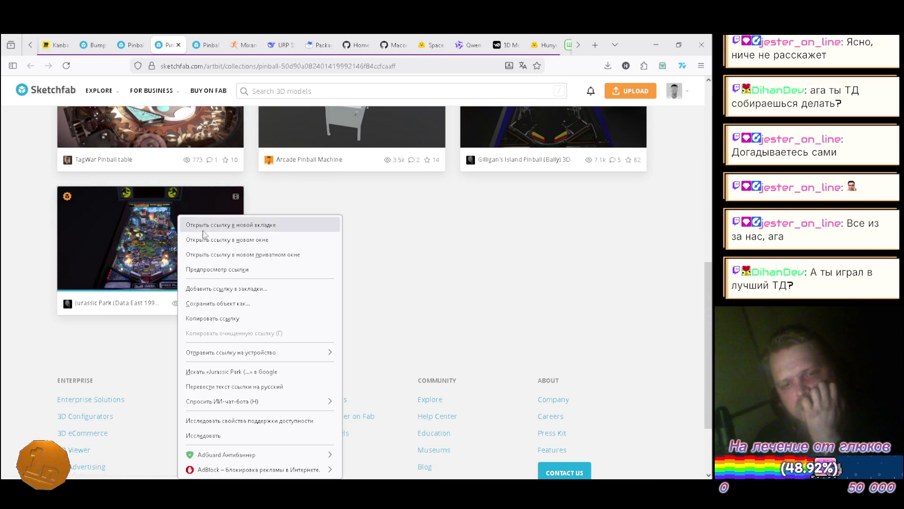
{"action": "left_click", "coordinate": [252, 225]}
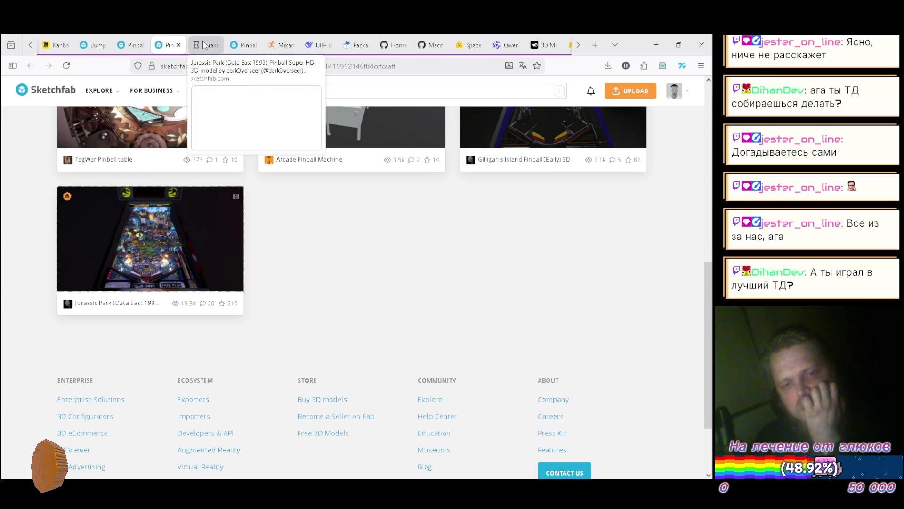
- Switch to the Jurassic Park (Data East 1993) tab and orbit across its playfield artwork
{"action": "left_click", "coordinate": [206, 45]}
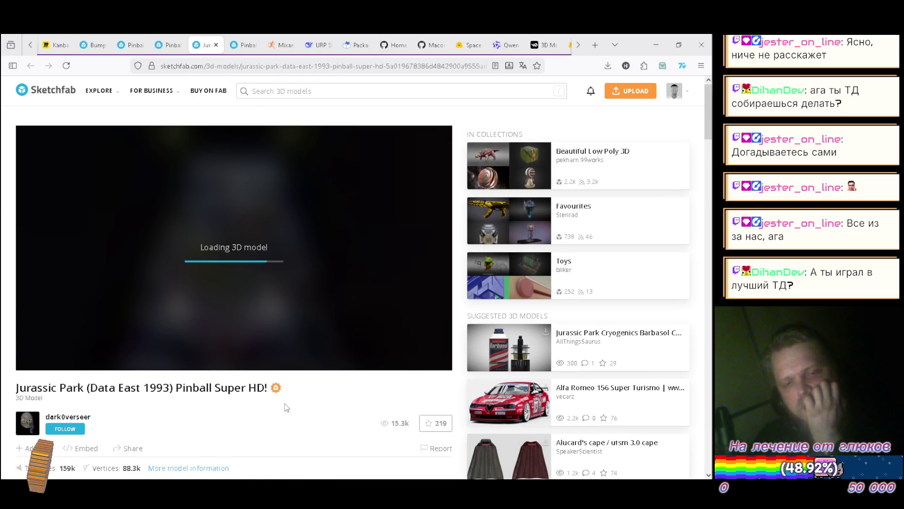
{"action": "scroll", "coordinate": [292, 377], "scroll_direction": "down", "scroll_amount": 3}
{"action": "scroll", "coordinate": [305, 316], "scroll_direction": "up", "scroll_amount": 3}
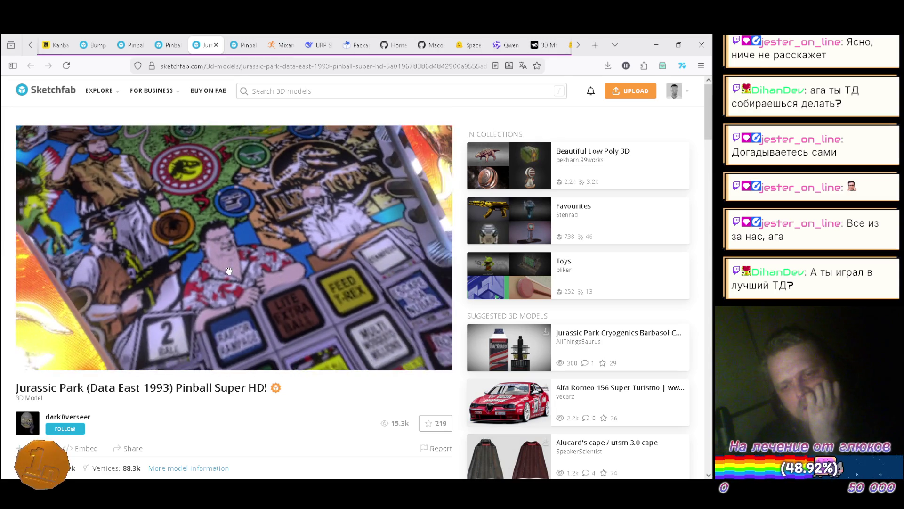
{"action": "left_click_drag", "start_coordinate": [246, 251], "coordinate": [192, 208]}
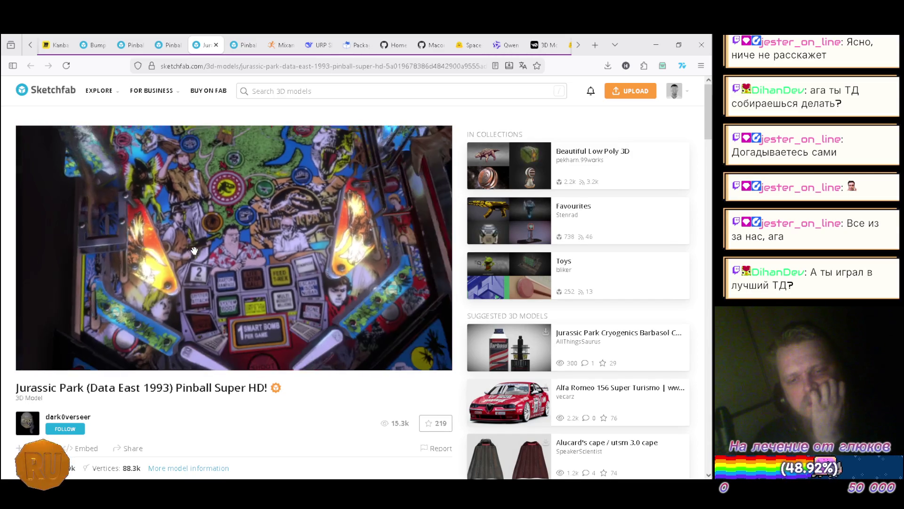
{"action": "left_click_drag", "start_coordinate": [194, 251], "coordinate": [216, 229]}
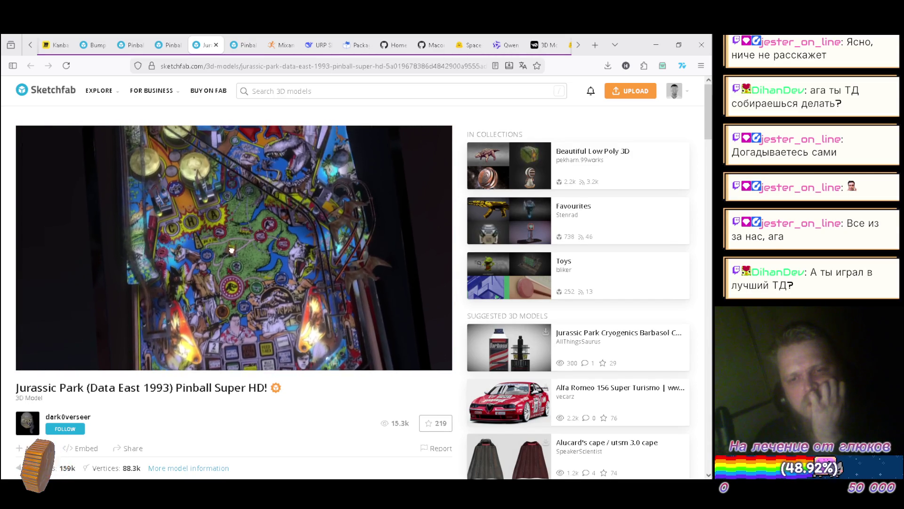
{"action": "left_click_drag", "start_coordinate": [223, 304], "coordinate": [234, 314]}
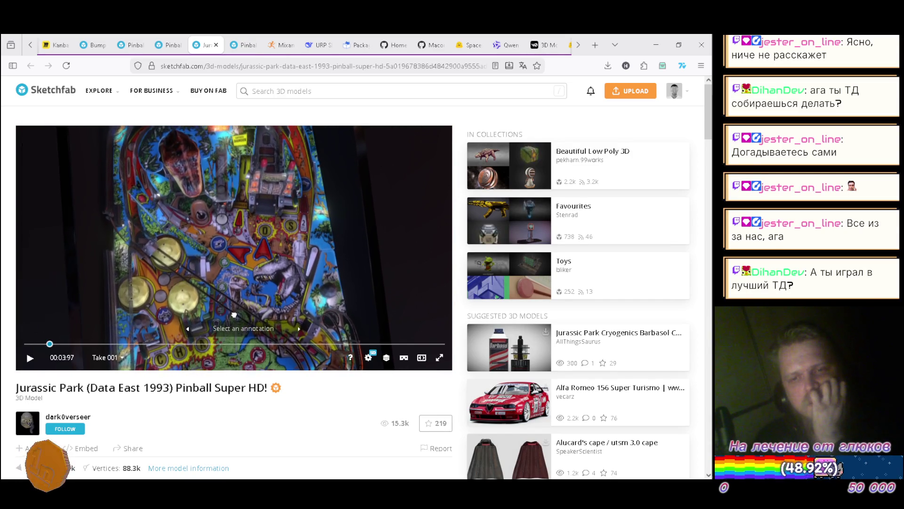
{"action": "scroll", "coordinate": [200, 198], "scroll_direction": "up", "scroll_amount": 3}
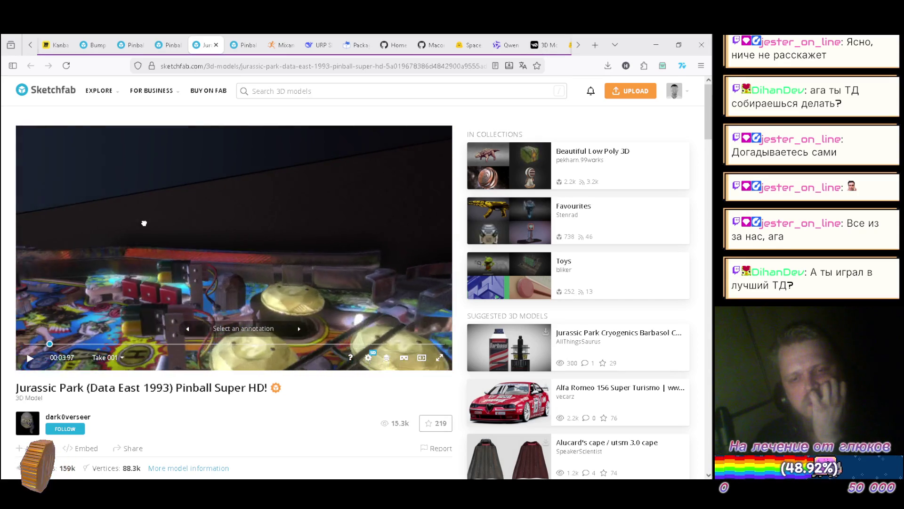
- Orbit around the bumpers, Dinosaurs Ruled the Earth backboard, backglass and rails
{"action": "mouse_move", "coordinate": [137, 223]}
{"action": "left_mouse_down"}
{"action": "mouse_move", "coordinate": [215, 231]}
{"action": "mouse_move", "coordinate": [268, 259]}
{"action": "mouse_move", "coordinate": [311, 213]}
{"action": "left_mouse_up"}
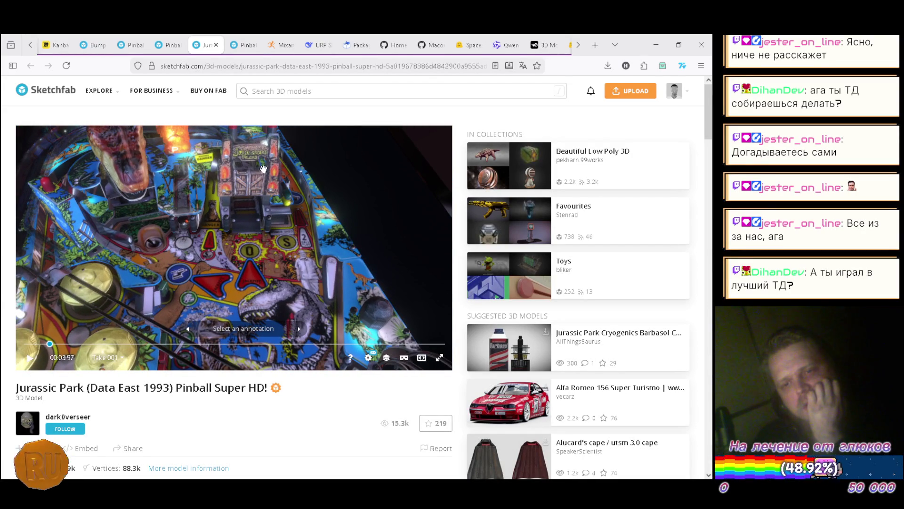
{"action": "left_click_drag", "start_coordinate": [241, 204], "coordinate": [234, 195]}
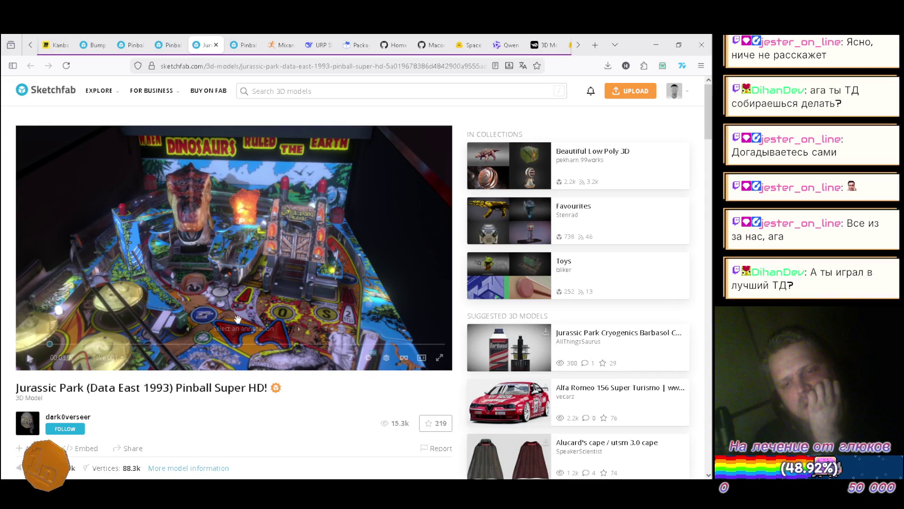
{"action": "left_click_drag", "start_coordinate": [233, 303], "coordinate": [245, 244]}
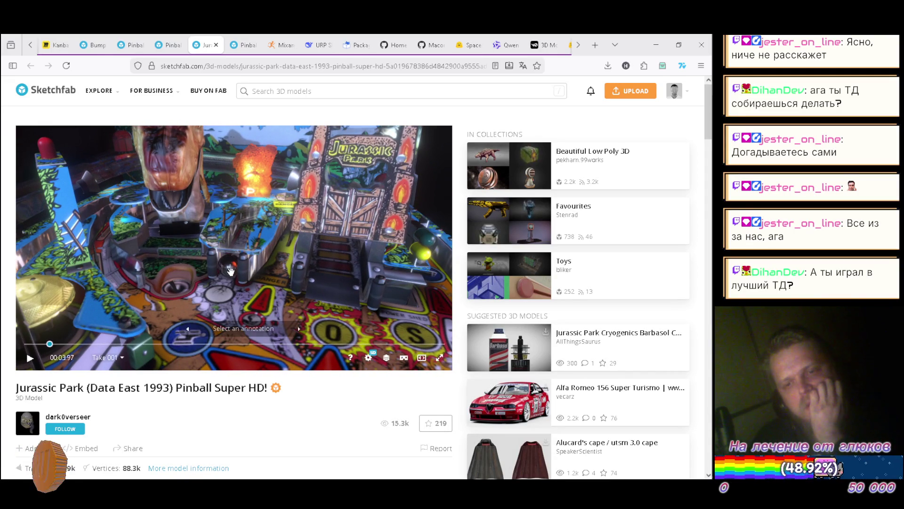
{"action": "mouse_move", "coordinate": [308, 266]}
{"action": "left_mouse_down"}
{"action": "mouse_move", "coordinate": [306, 211]}
{"action": "mouse_move", "coordinate": [310, 317]}
{"action": "left_mouse_up"}
{"action": "scroll", "coordinate": [310, 310], "scroll_direction": "down", "scroll_amount": 5}
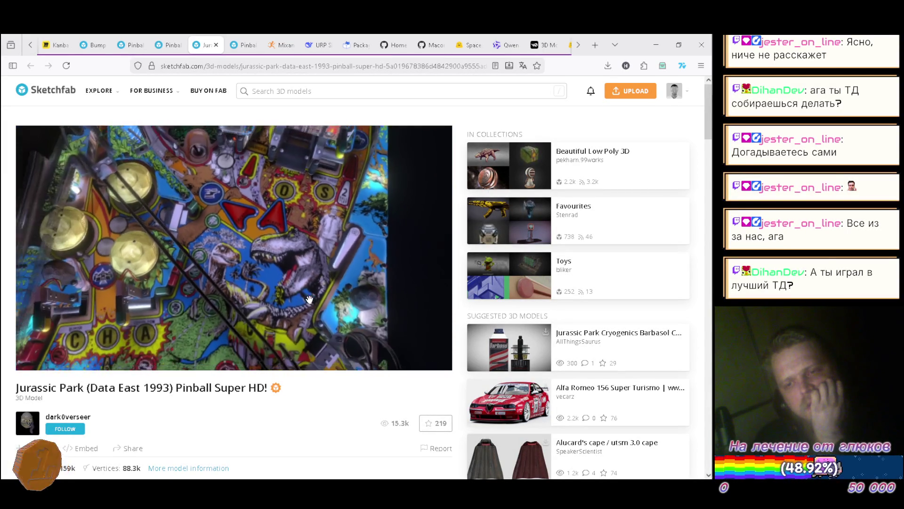
{"action": "left_click_drag", "start_coordinate": [310, 295], "coordinate": [283, 245]}
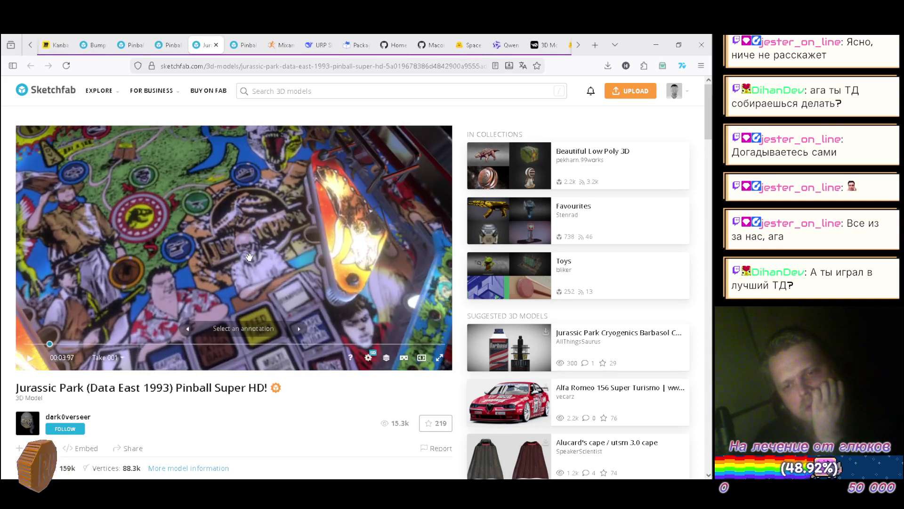
{"action": "left_click_drag", "start_coordinate": [250, 256], "coordinate": [271, 258]}
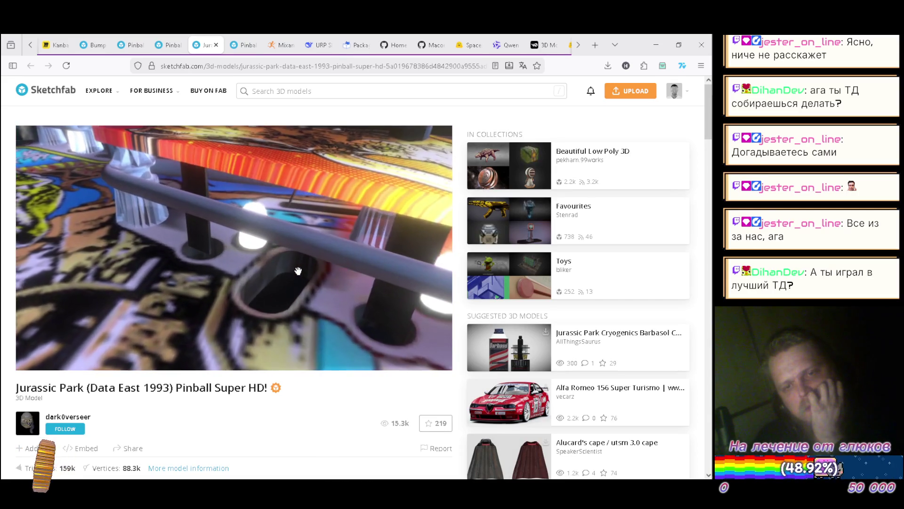
{"action": "left_click_drag", "start_coordinate": [297, 265], "coordinate": [248, 245]}
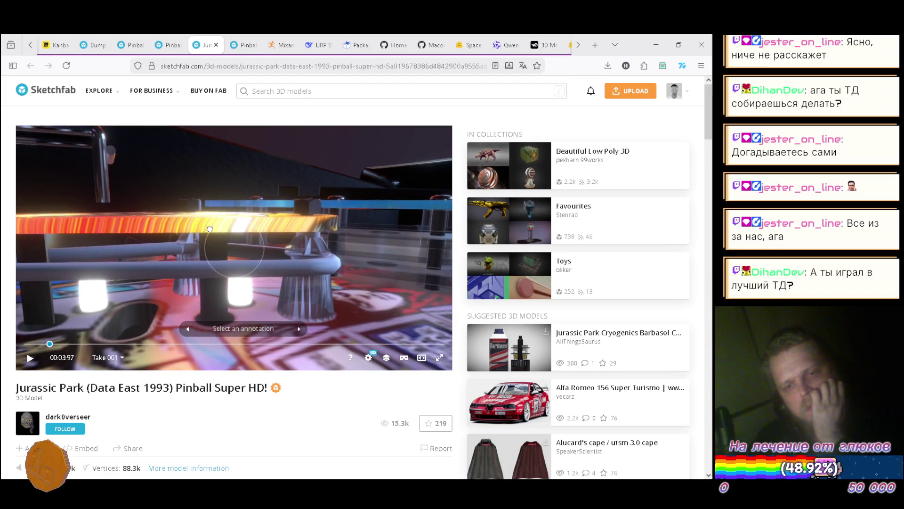
{"action": "left_click_drag", "start_coordinate": [206, 231], "coordinate": [171, 234]}
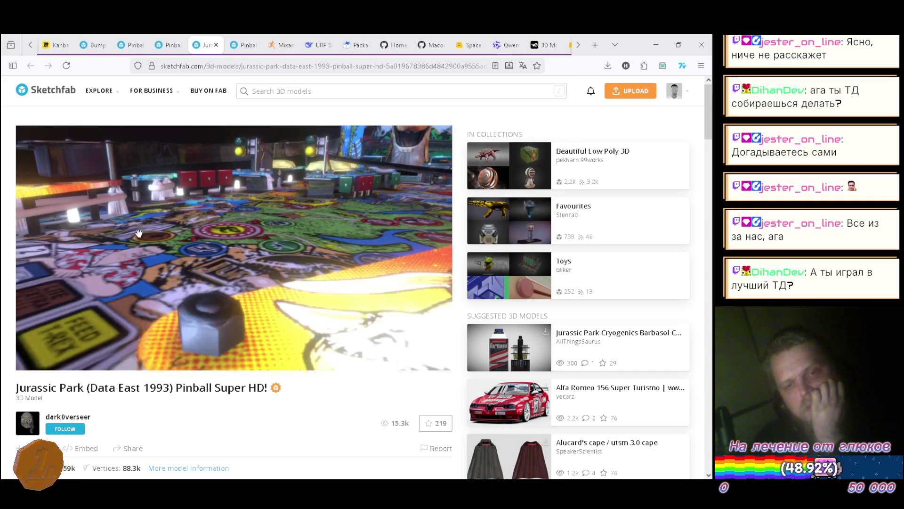
{"action": "scroll", "coordinate": [141, 235], "scroll_direction": "down", "scroll_amount": 5}
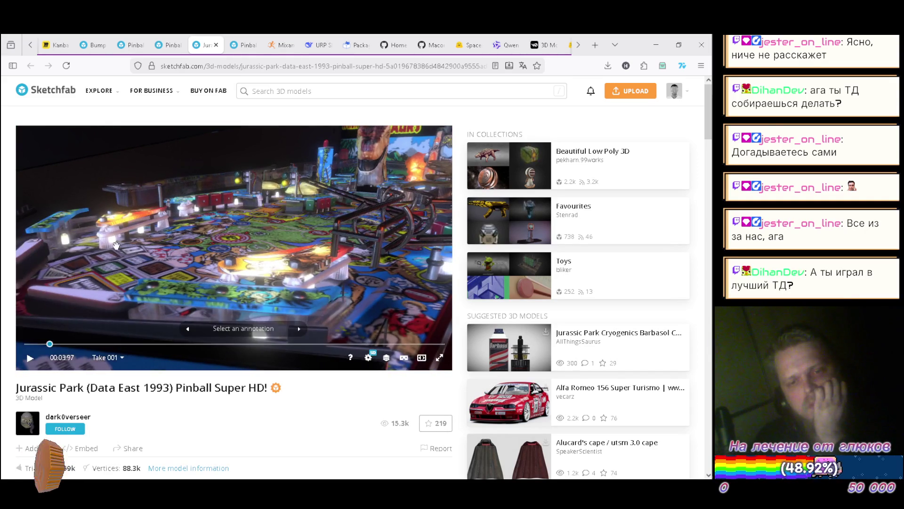
{"action": "left_click_drag", "start_coordinate": [186, 248], "coordinate": [228, 239]}
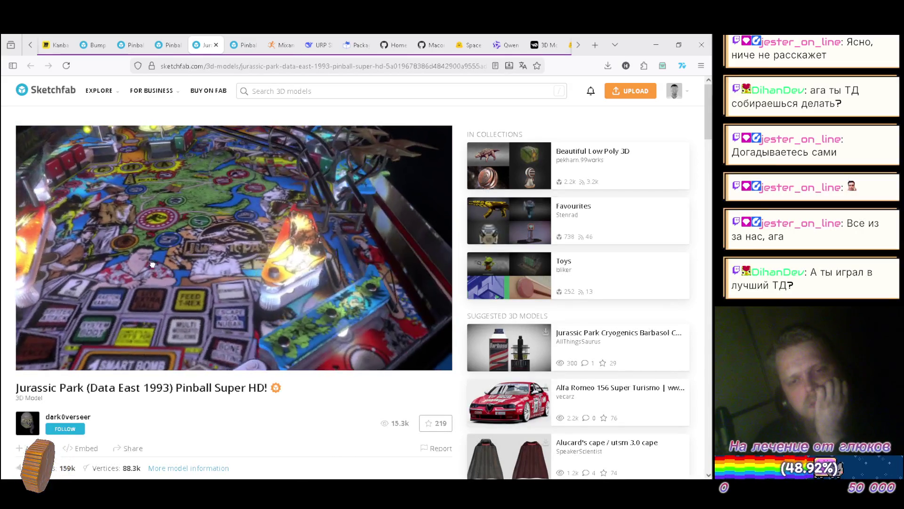
{"action": "mouse_move", "coordinate": [155, 264]}
{"action": "left_mouse_down"}
{"action": "mouse_move", "coordinate": [274, 258]}
{"action": "mouse_move", "coordinate": [269, 232]}
{"action": "mouse_move", "coordinate": [228, 230]}
{"action": "mouse_move", "coordinate": [241, 235]}
{"action": "left_mouse_up"}
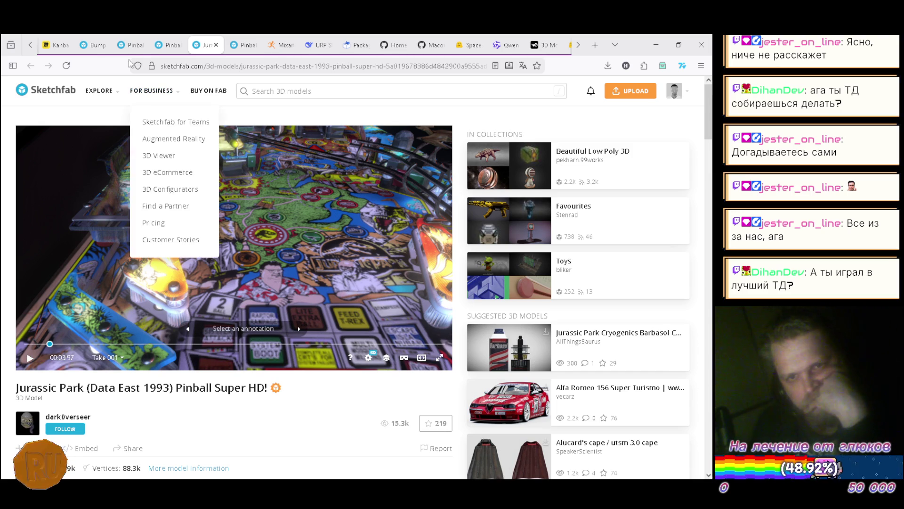
- Revisit the Pinball model and collection pages, then close the Pinball collection tab
{"action": "left_click", "coordinate": [132, 46]}
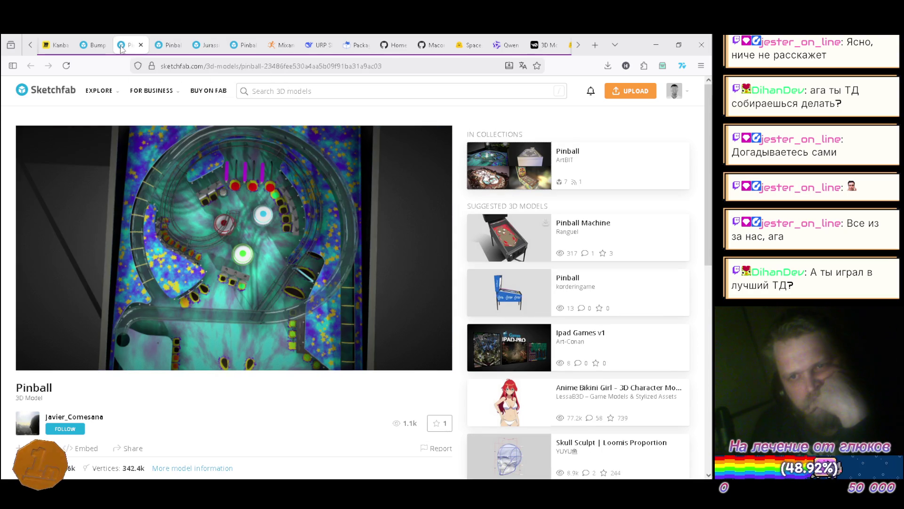
{"action": "left_click", "coordinate": [155, 47]}
{"action": "scroll", "coordinate": [316, 258], "scroll_direction": "up", "scroll_amount": 6}
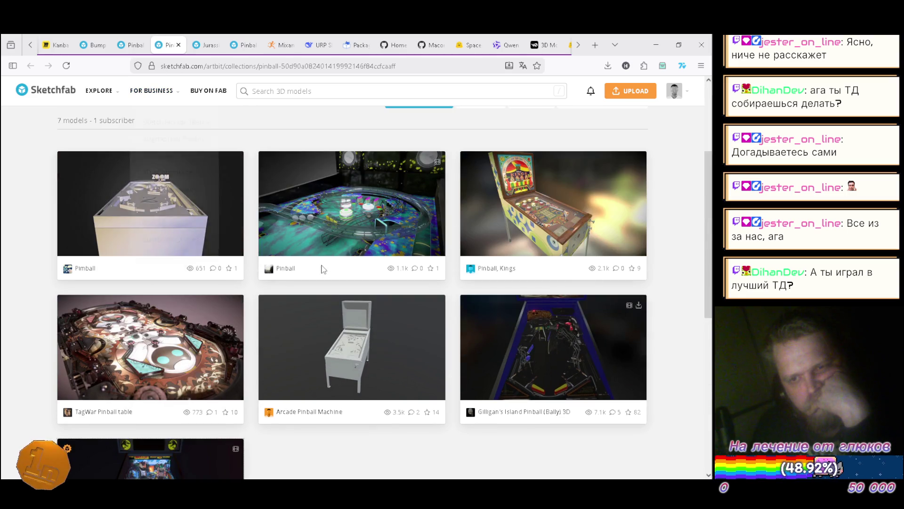
{"action": "scroll", "coordinate": [315, 259], "scroll_direction": "down", "scroll_amount": 5}
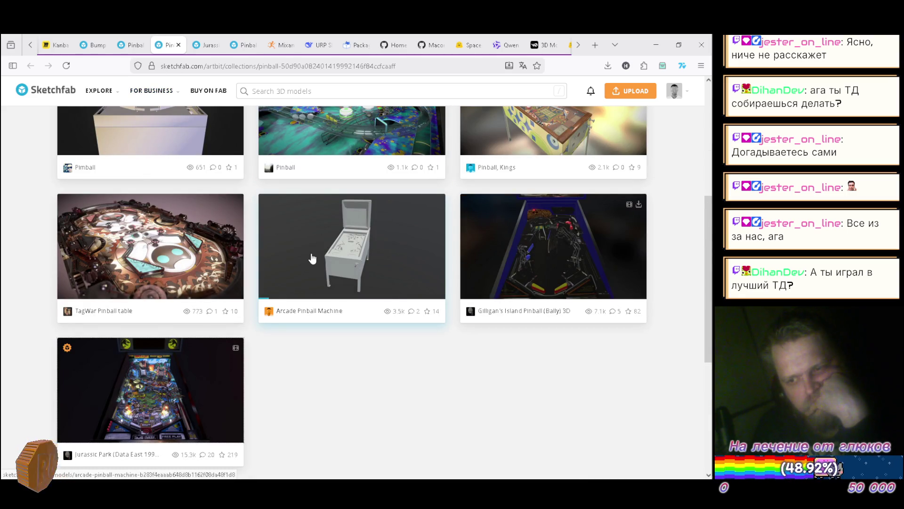
{"action": "scroll", "coordinate": [312, 258], "scroll_direction": "up", "scroll_amount": 5}
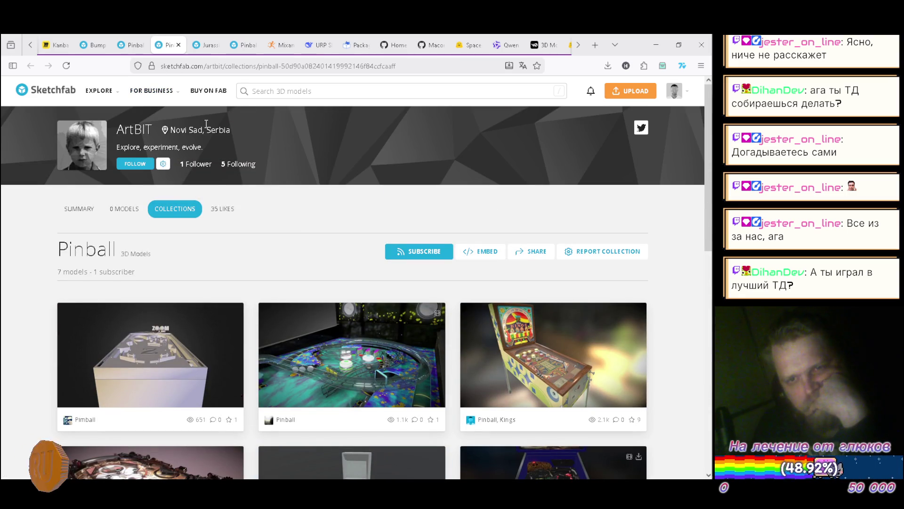
{"action": "left_click", "coordinate": [179, 46]}
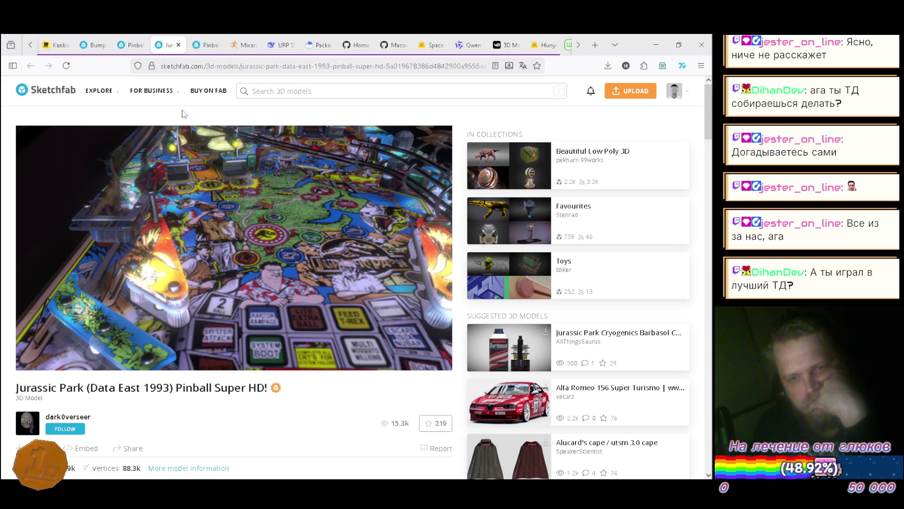
- Cycle through the Pinball Kings and Pinball tabs to the pinball search results
{"action": "left_click", "coordinate": [207, 45]}
{"action": "left_click", "coordinate": [127, 46]}
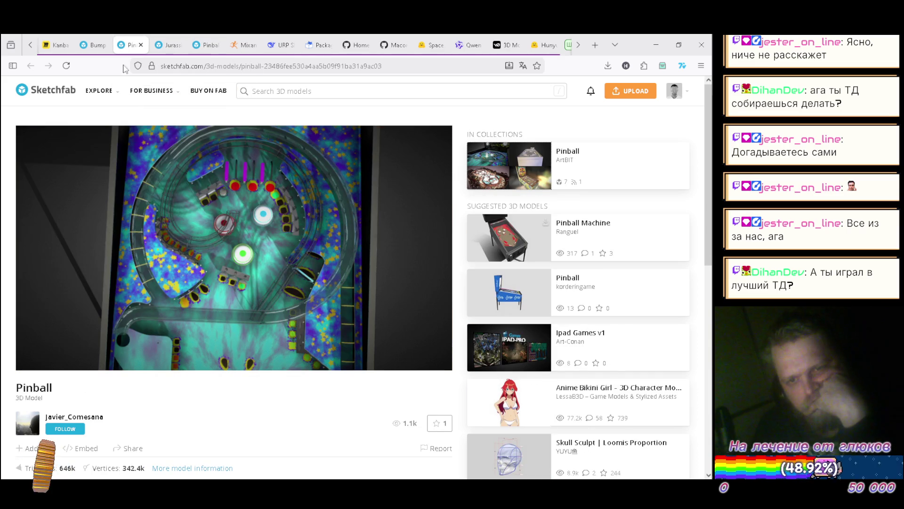
{"action": "left_click", "coordinate": [92, 46]}
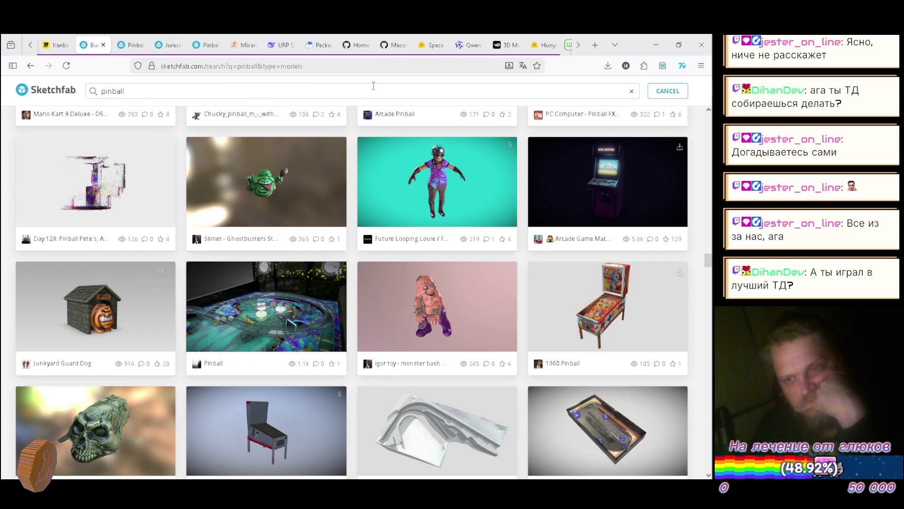
{"action": "left_click", "coordinate": [580, 49]}
- Switch to the YouTube Music tab playing Thousand Foot Krutch's 'Puppet' and browse its Up Next queue
{"action": "left_click", "coordinate": [580, 49]}
{"action": "left_click", "coordinate": [471, 45]}
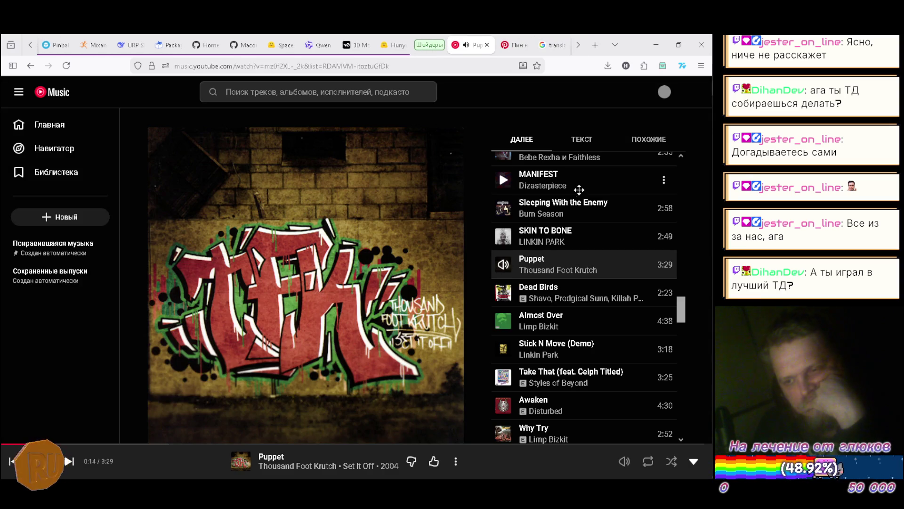
{"action": "scroll", "coordinate": [584, 179], "scroll_direction": "down", "scroll_amount": 1}
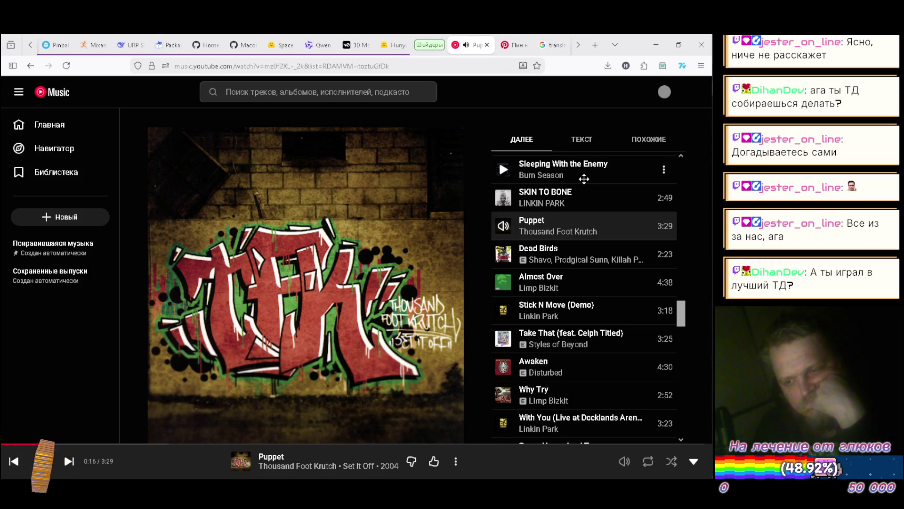
{"action": "scroll", "coordinate": [584, 179], "scroll_direction": "down", "scroll_amount": 4}
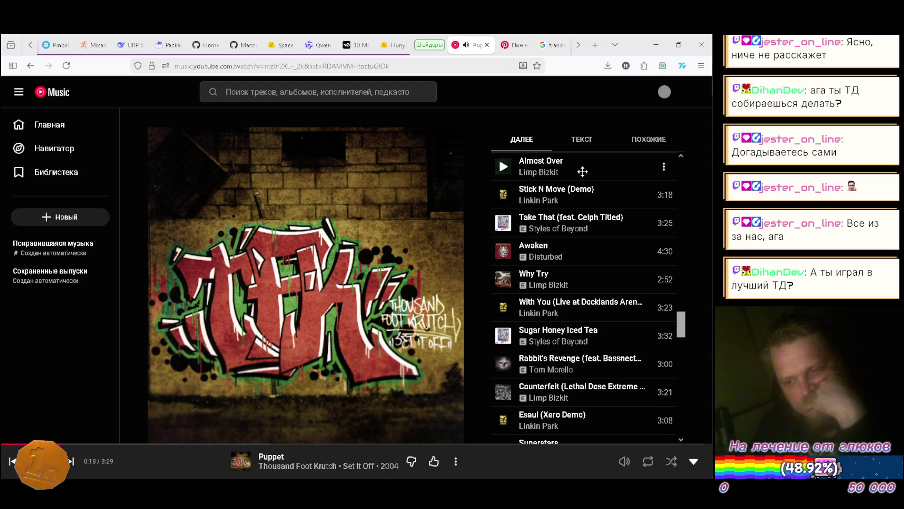
{"action": "scroll", "coordinate": [583, 171], "scroll_direction": "down", "scroll_amount": 3}
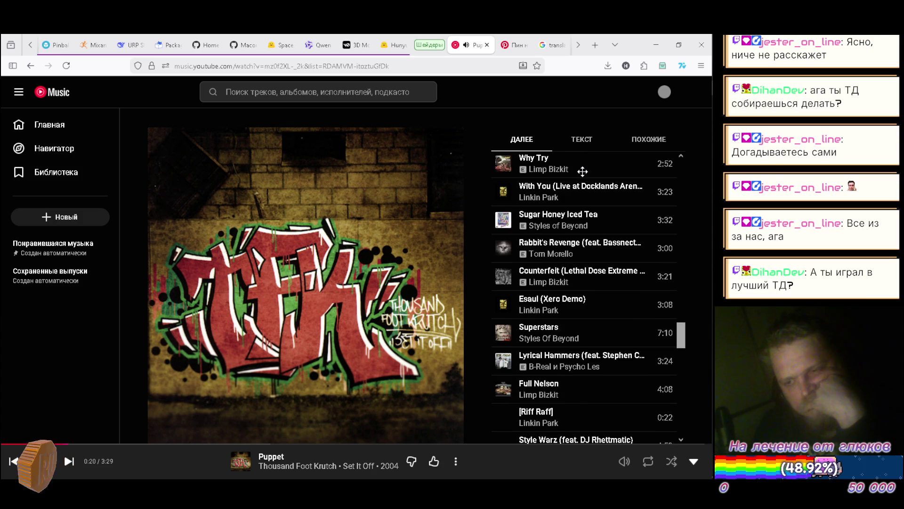
{"action": "scroll", "coordinate": [580, 167], "scroll_direction": "down", "scroll_amount": 5}
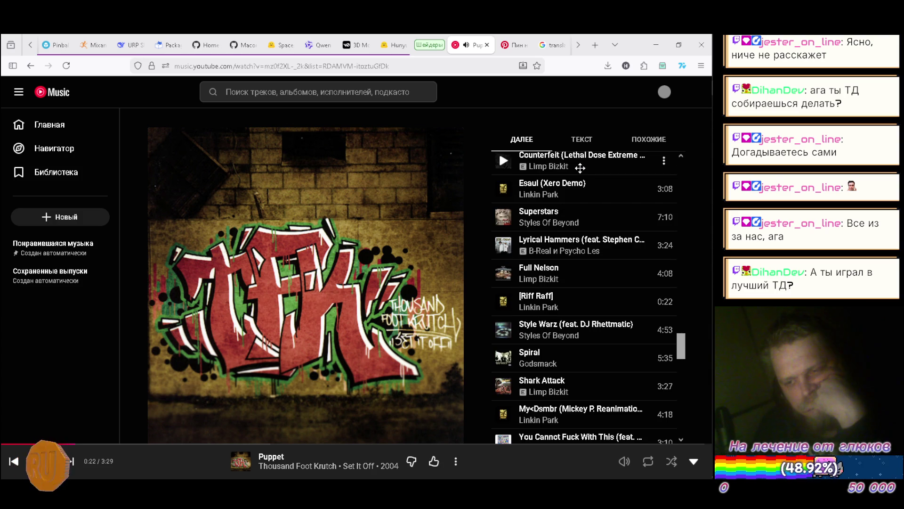
{"action": "scroll", "coordinate": [580, 168], "scroll_direction": "down", "scroll_amount": 2}
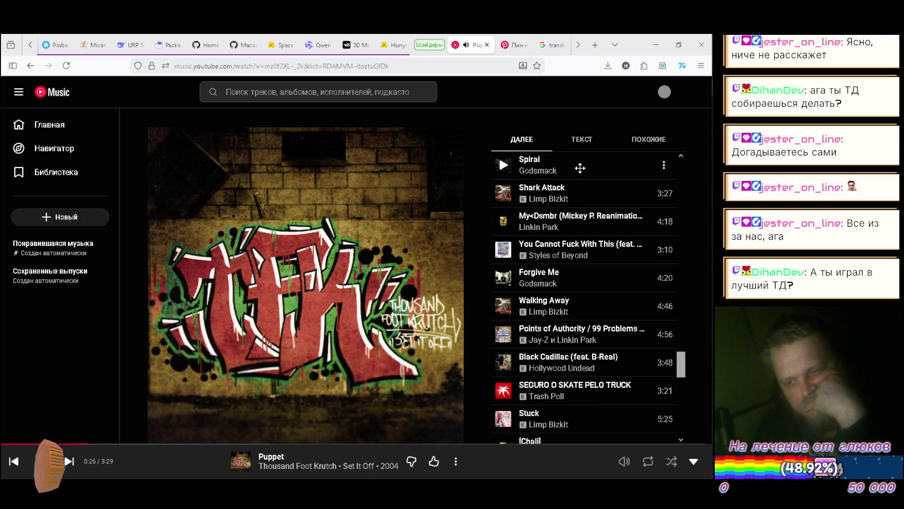
{"action": "scroll", "coordinate": [580, 168], "scroll_direction": "down", "scroll_amount": 2}
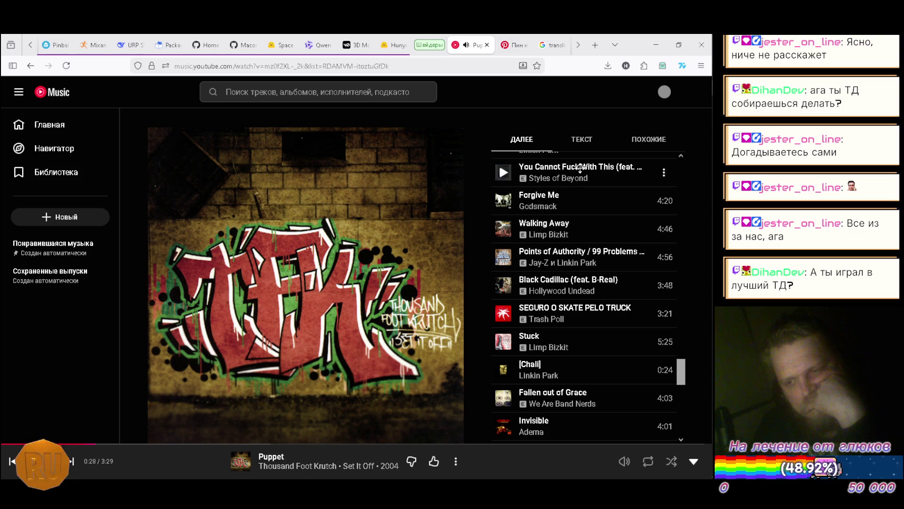
{"action": "scroll", "coordinate": [580, 167], "scroll_direction": "down", "scroll_amount": 3}
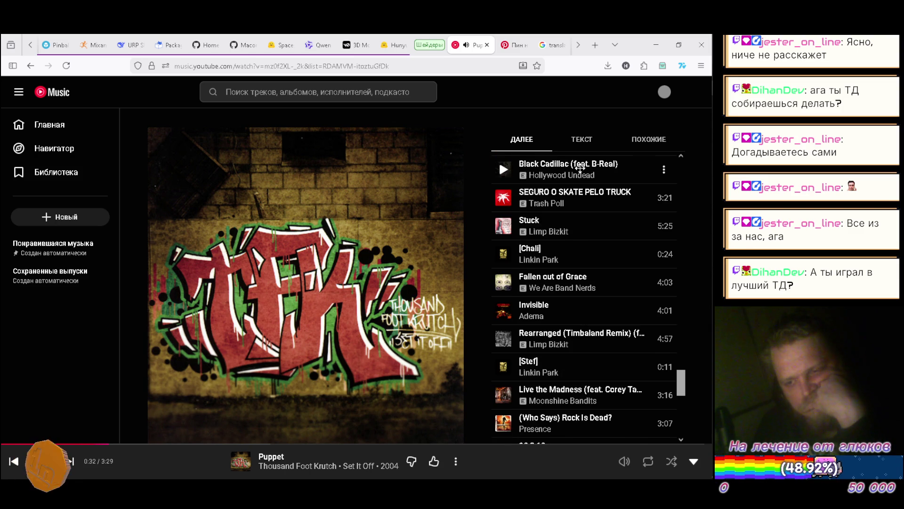
{"action": "scroll", "coordinate": [580, 168], "scroll_direction": "down", "scroll_amount": 2}
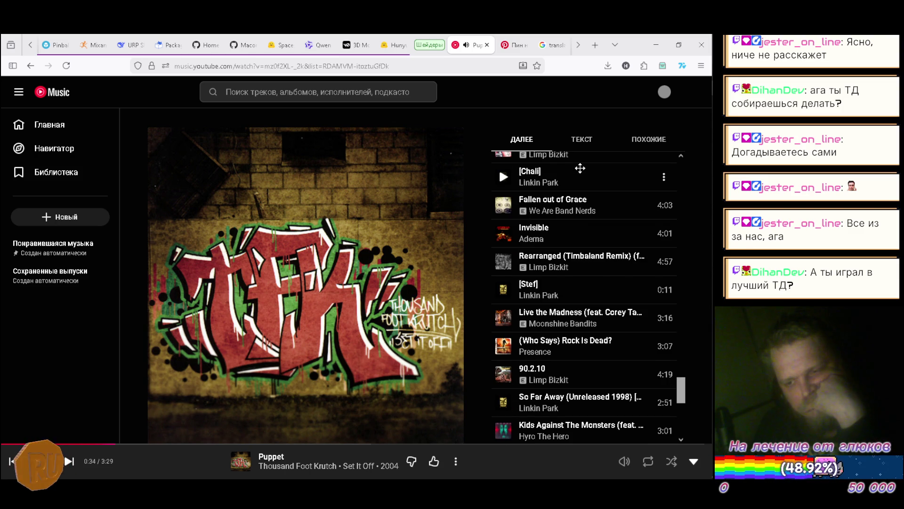
{"action": "scroll", "coordinate": [580, 168], "scroll_direction": "down", "scroll_amount": 3}
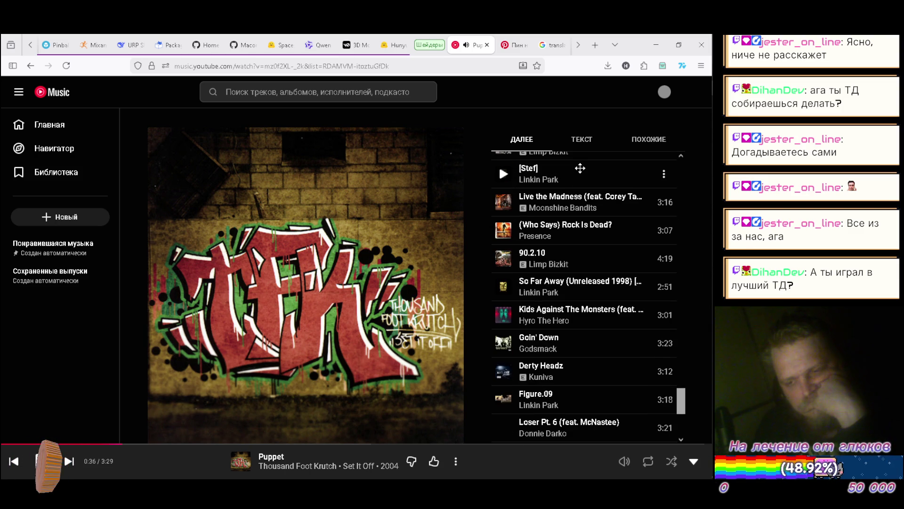
{"action": "scroll", "coordinate": [580, 167], "scroll_direction": "down", "scroll_amount": 2}
{"action": "scroll", "coordinate": [580, 167], "scroll_direction": "down", "scroll_amount": 4}
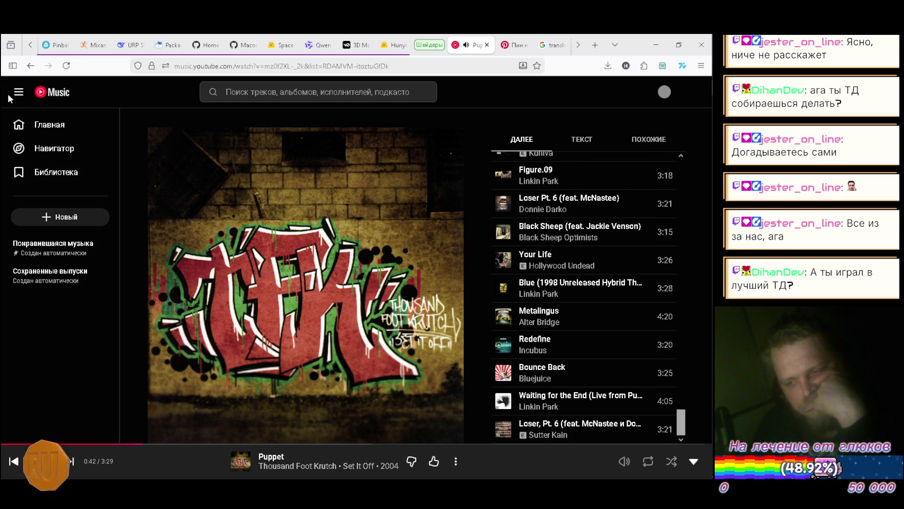
- Play Fort Minor's 'Believe Me' from the home recommendations, then return to the Sketchfab pinball results
{"action": "left_click", "coordinate": [40, 125]}
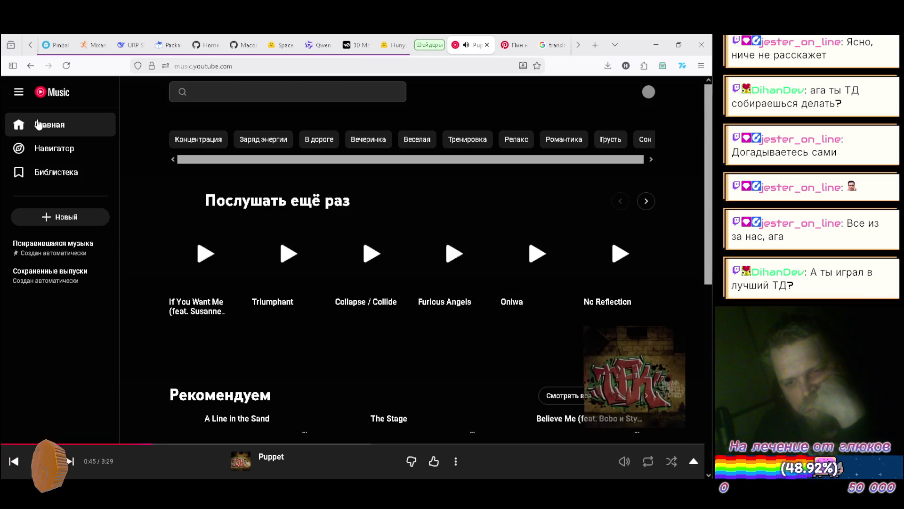
{"action": "scroll", "coordinate": [142, 112], "scroll_direction": "down", "scroll_amount": 3}
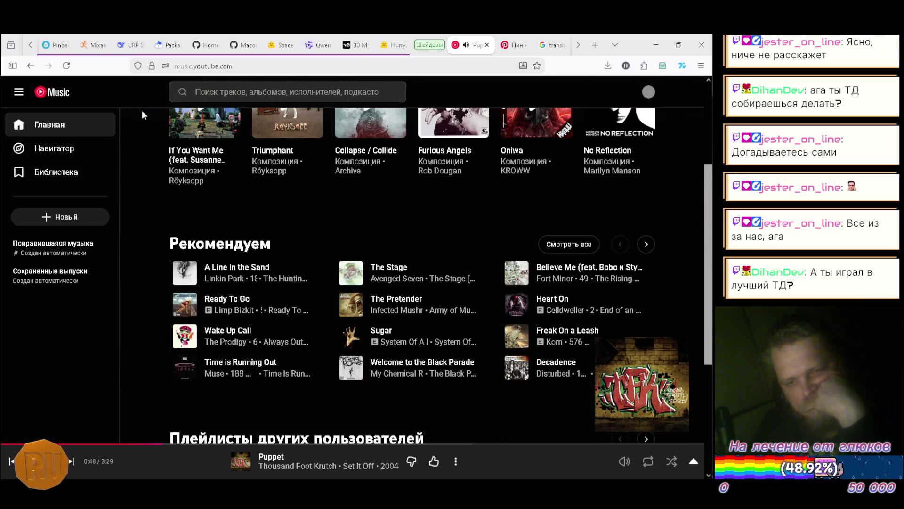
{"action": "scroll", "coordinate": [142, 110], "scroll_direction": "down", "scroll_amount": 1}
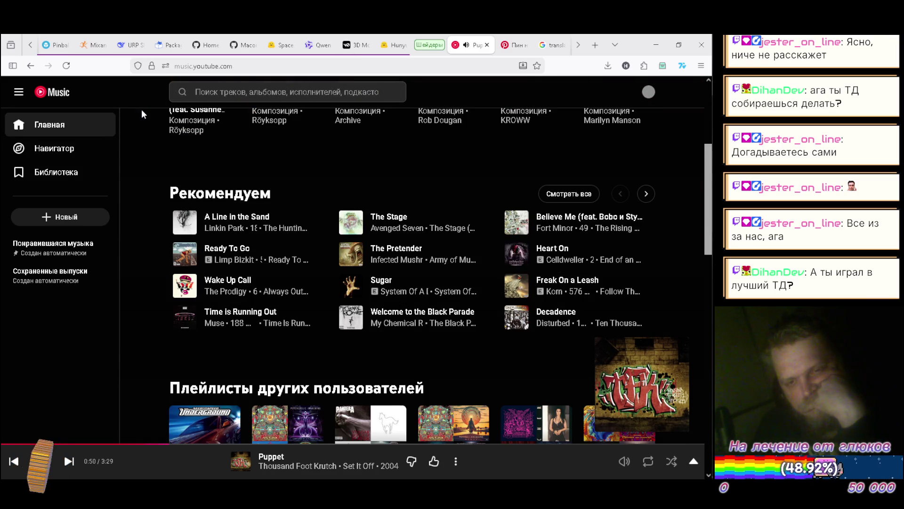
{"action": "scroll", "coordinate": [143, 114], "scroll_direction": "down", "scroll_amount": 1}
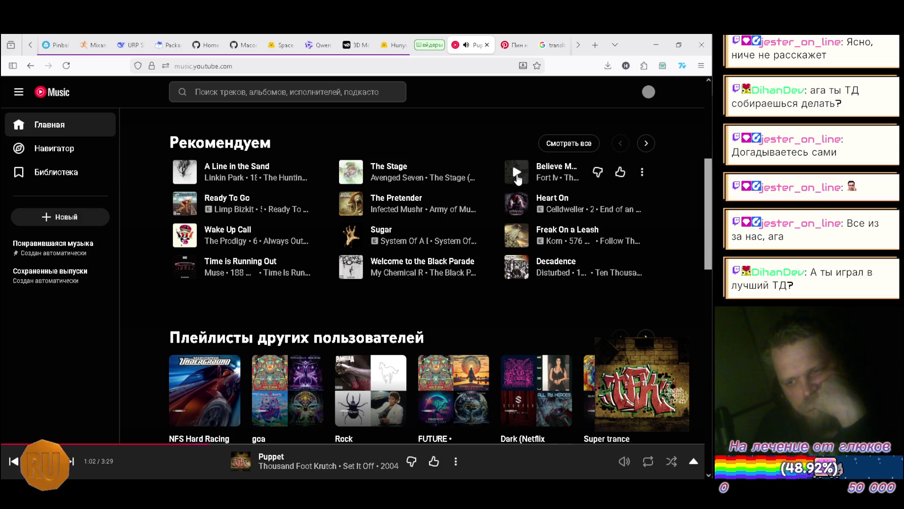
{"action": "left_click", "coordinate": [516, 174]}
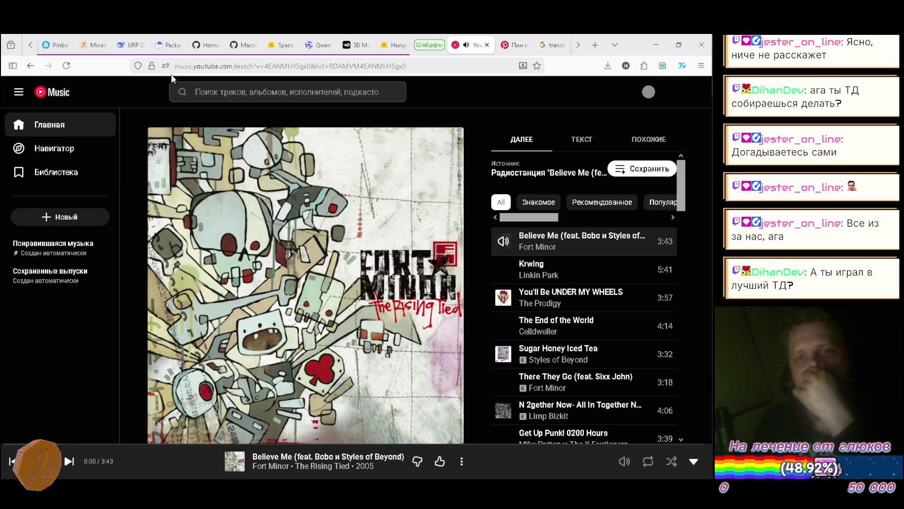
{"action": "left_click", "coordinate": [30, 45]}
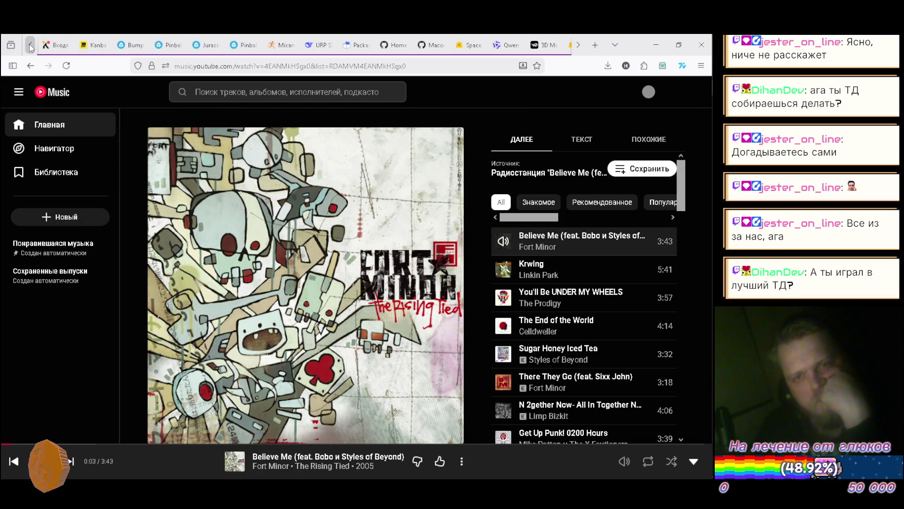
{"action": "left_click", "coordinate": [132, 44]}
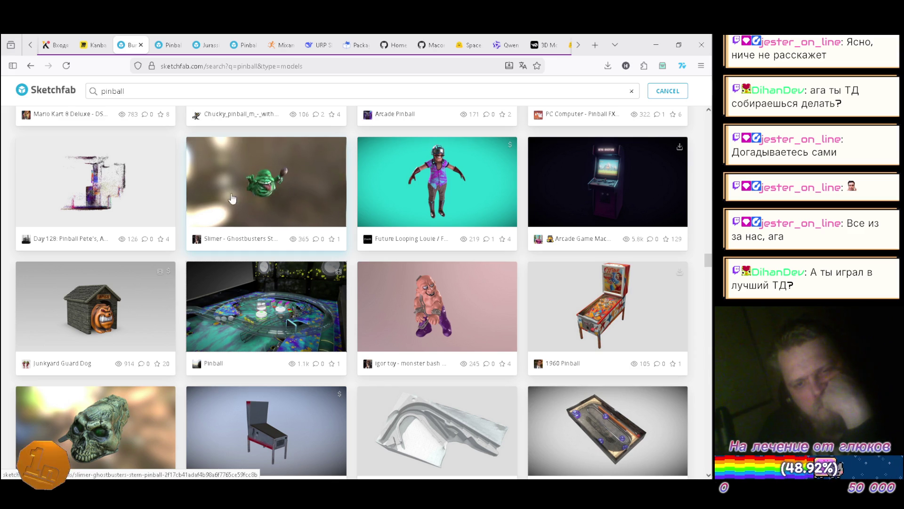
{"action": "scroll", "coordinate": [249, 195], "scroll_direction": "down", "scroll_amount": 12}
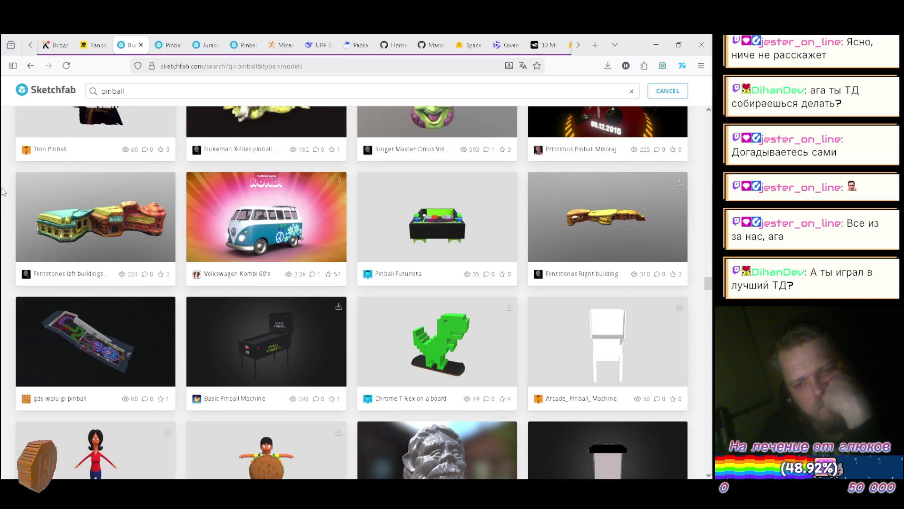
{"action": "scroll", "coordinate": [2, 192], "scroll_direction": "down", "scroll_amount": 5}
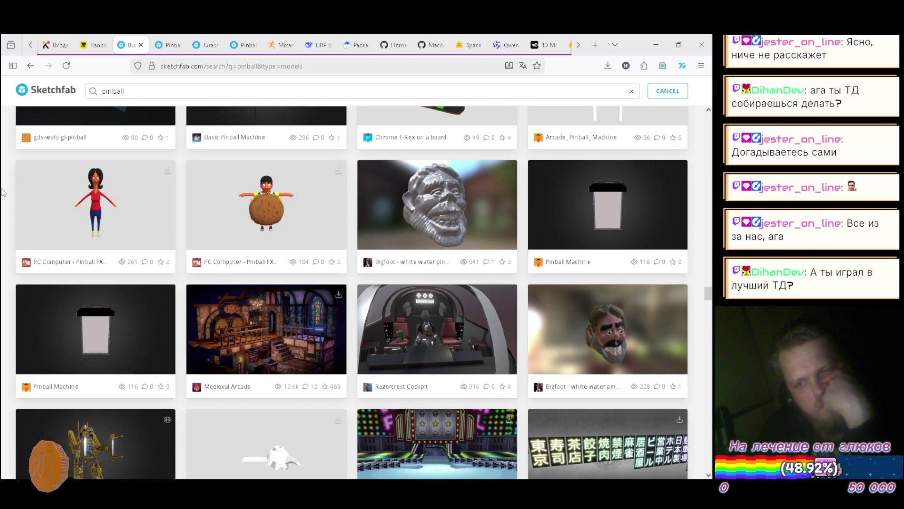
{"action": "scroll", "coordinate": [2, 191], "scroll_direction": "down", "scroll_amount": 4}
{"action": "scroll", "coordinate": [2, 194], "scroll_direction": "up", "scroll_amount": 1}
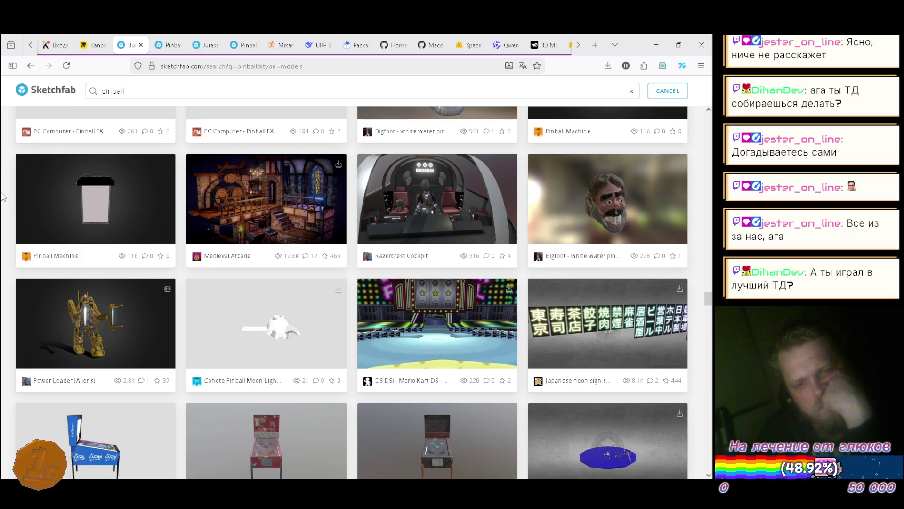
{"action": "scroll", "coordinate": [2, 196], "scroll_direction": "down", "scroll_amount": 1}
{"action": "scroll", "coordinate": [3, 197], "scroll_direction": "down", "scroll_amount": 2}
{"action": "scroll", "coordinate": [2, 197], "scroll_direction": "down", "scroll_amount": 4}
{"action": "scroll", "coordinate": [2, 197], "scroll_direction": "down", "scroll_amount": 2}
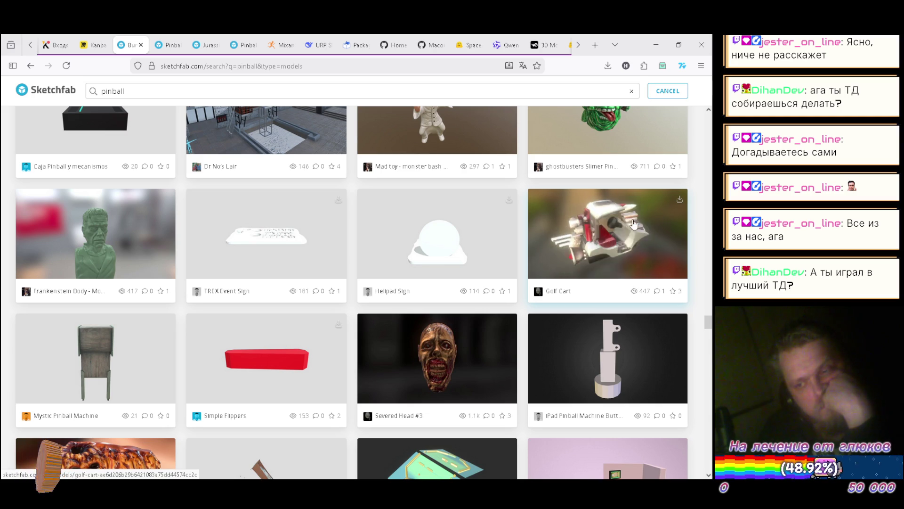
{"action": "scroll", "coordinate": [2, 167], "scroll_direction": "down", "scroll_amount": 4}
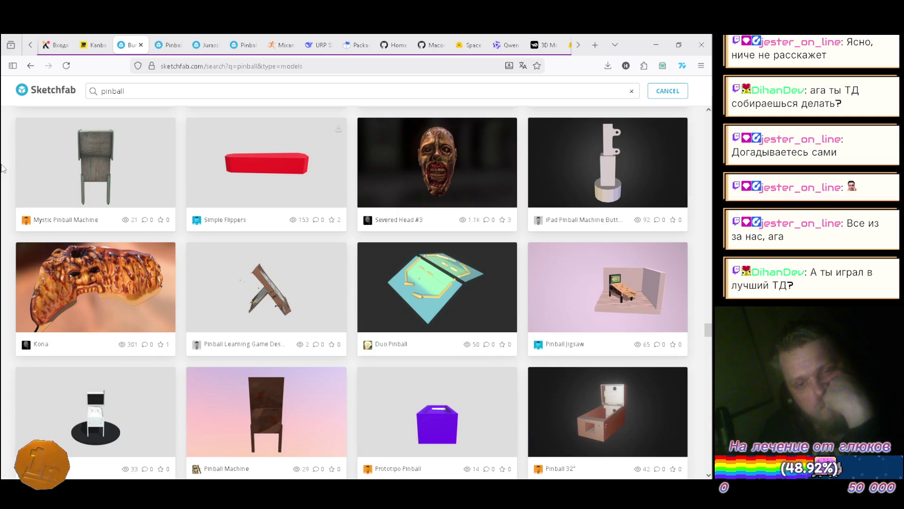
{"action": "scroll", "coordinate": [2, 165], "scroll_direction": "down", "scroll_amount": 9}
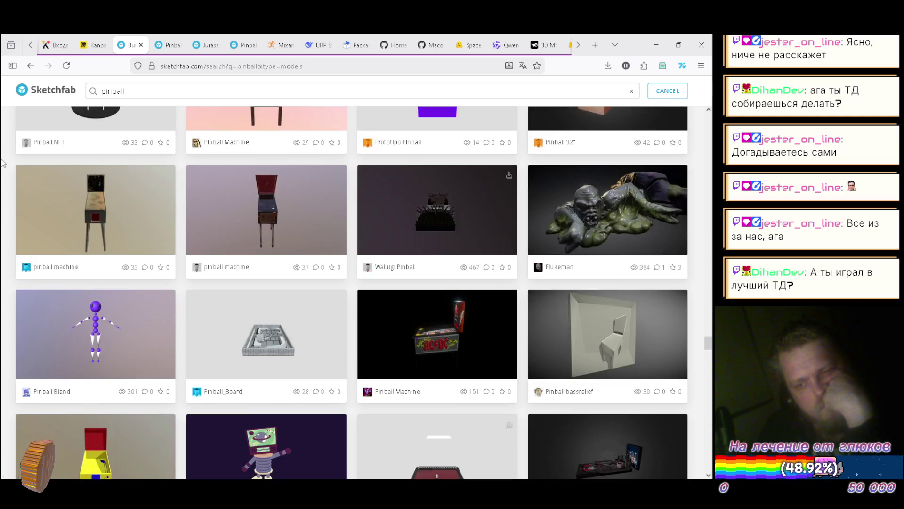
{"action": "scroll", "coordinate": [2, 162], "scroll_direction": "down", "scroll_amount": 4}
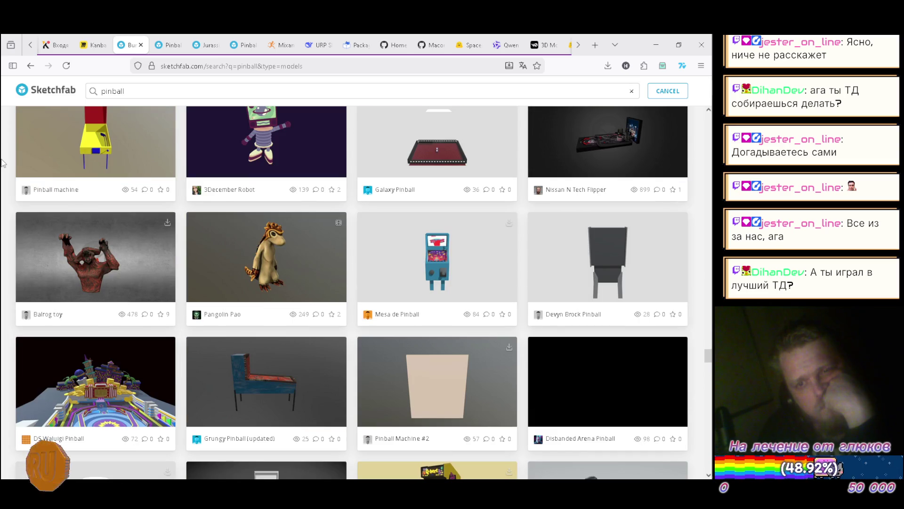
{"action": "scroll", "coordinate": [2, 163], "scroll_direction": "up", "scroll_amount": 1}
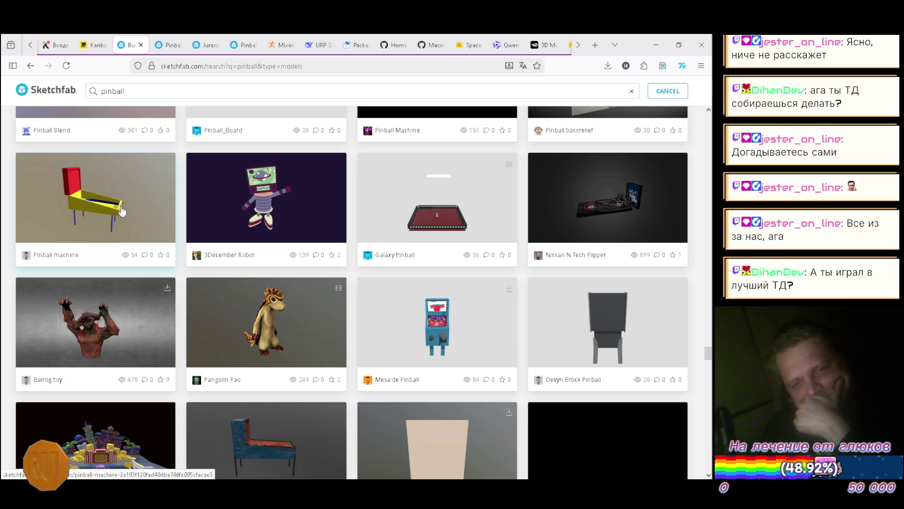
{"action": "scroll", "coordinate": [5, 207], "scroll_direction": "down", "scroll_amount": 3}
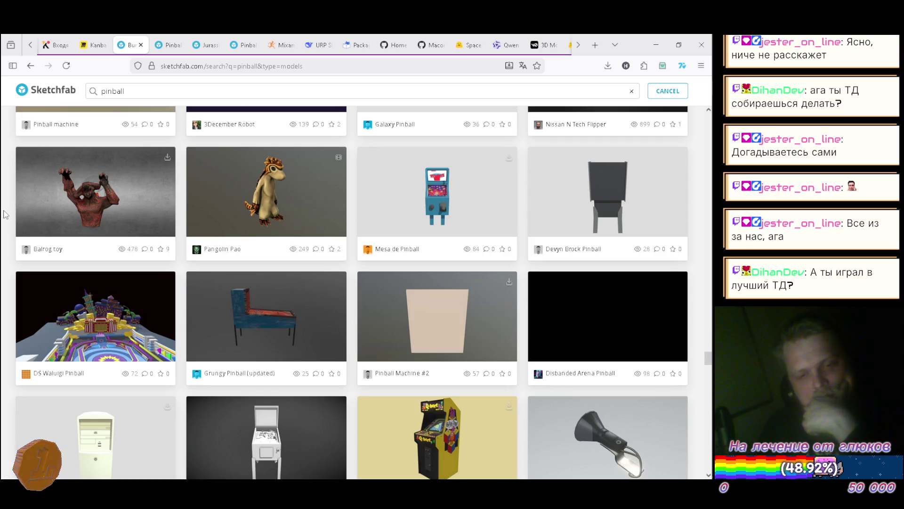
{"action": "scroll", "coordinate": [2, 209], "scroll_direction": "down", "scroll_amount": 4}
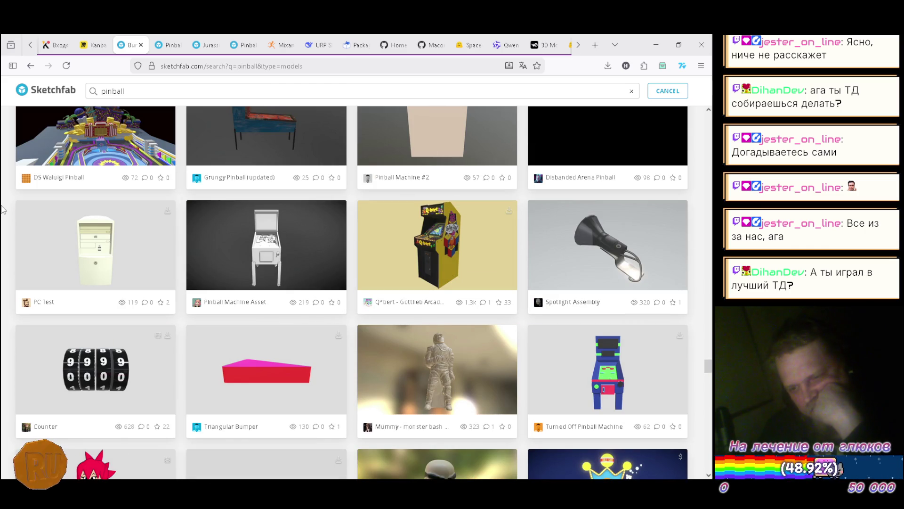
{"action": "scroll", "coordinate": [3, 209], "scroll_direction": "down", "scroll_amount": 3}
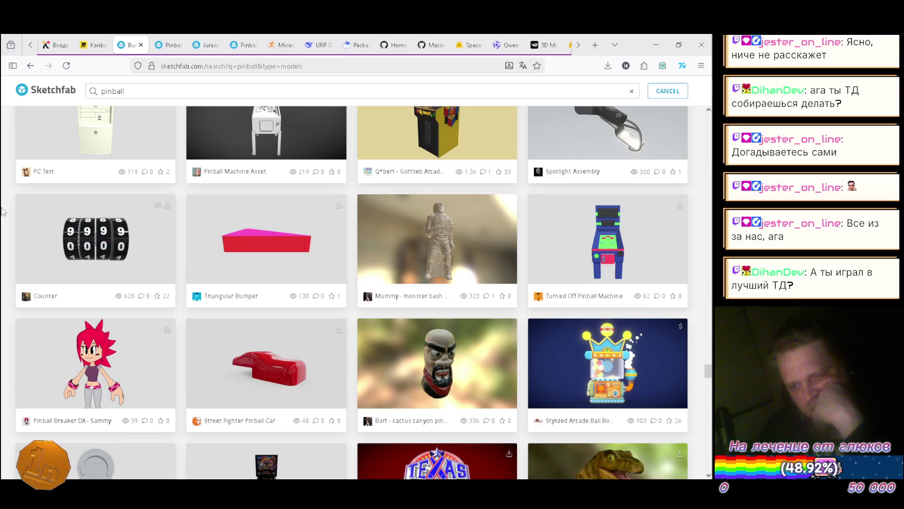
{"action": "scroll", "coordinate": [2, 210], "scroll_direction": "down", "scroll_amount": 6}
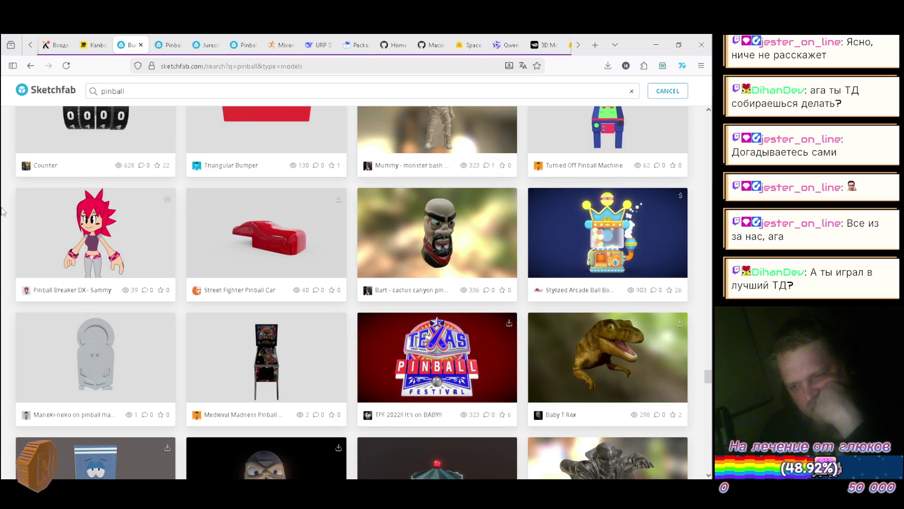
{"action": "scroll", "coordinate": [2, 210], "scroll_direction": "down", "scroll_amount": 2}
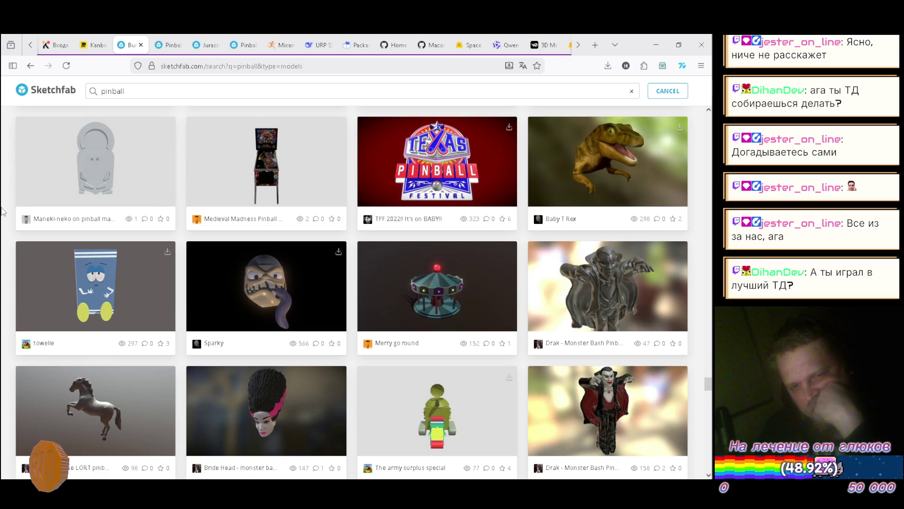
{"action": "scroll", "coordinate": [2, 210], "scroll_direction": "down", "scroll_amount": 2}
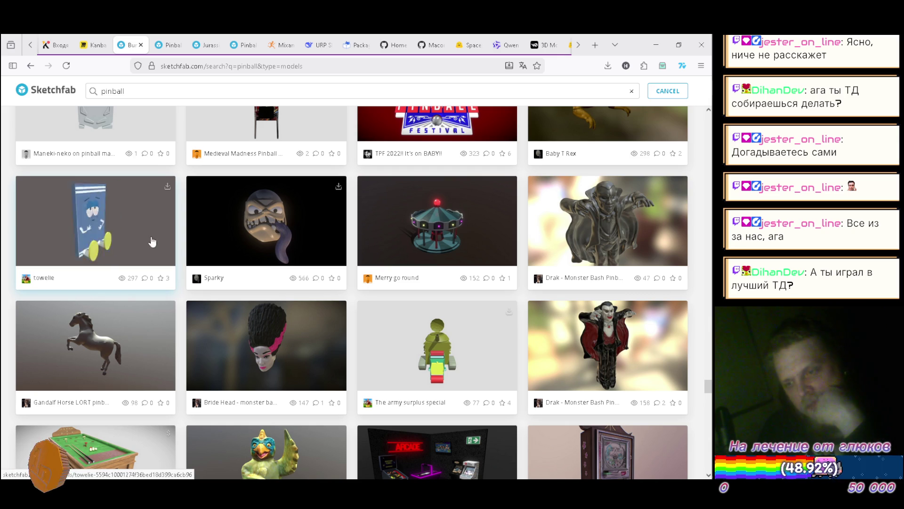
{"action": "scroll", "coordinate": [207, 233], "scroll_direction": "down", "scroll_amount": 3}
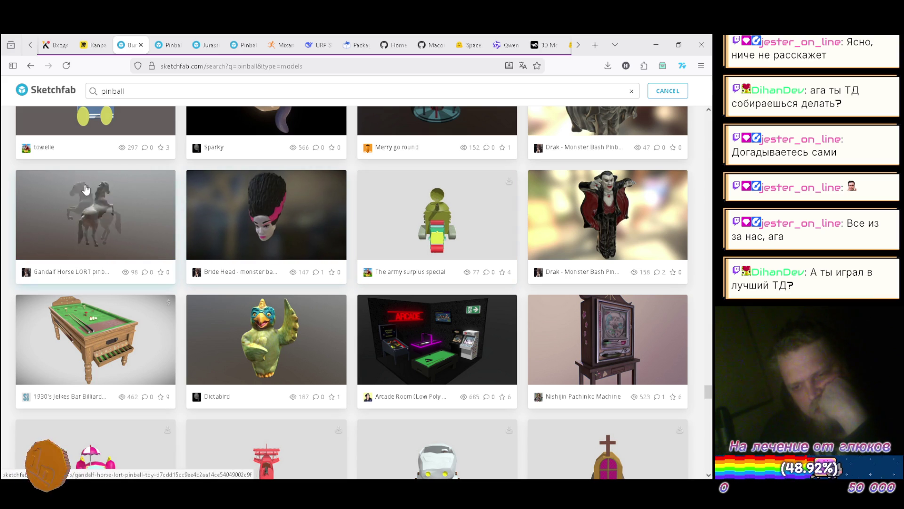
{"action": "scroll", "coordinate": [3, 188], "scroll_direction": "down", "scroll_amount": 4}
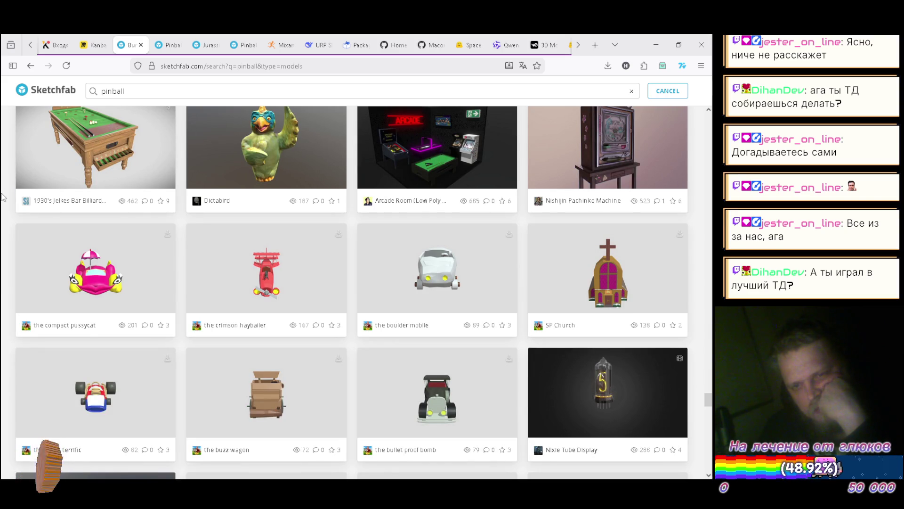
{"action": "scroll", "coordinate": [4, 195], "scroll_direction": "down", "scroll_amount": 5}
{"action": "scroll", "coordinate": [3, 194], "scroll_direction": "down", "scroll_amount": 3}
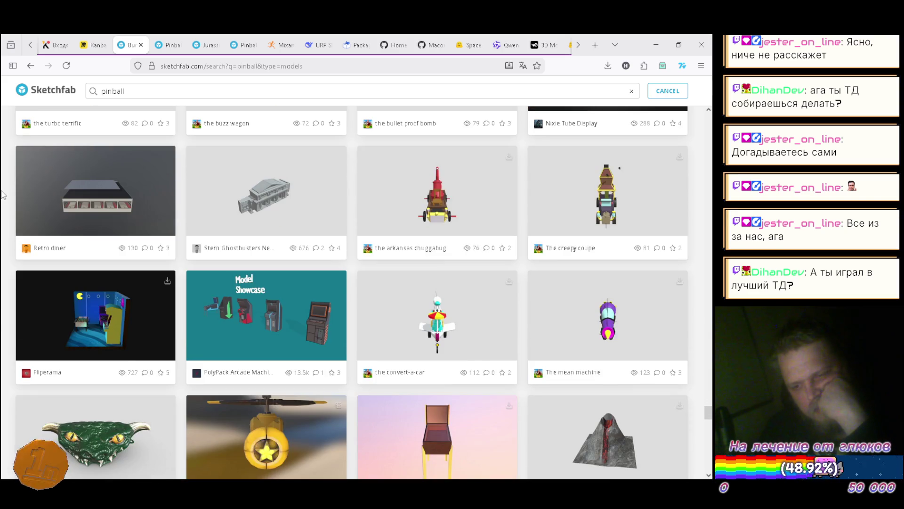
{"action": "scroll", "coordinate": [3, 194], "scroll_direction": "down", "scroll_amount": 1}
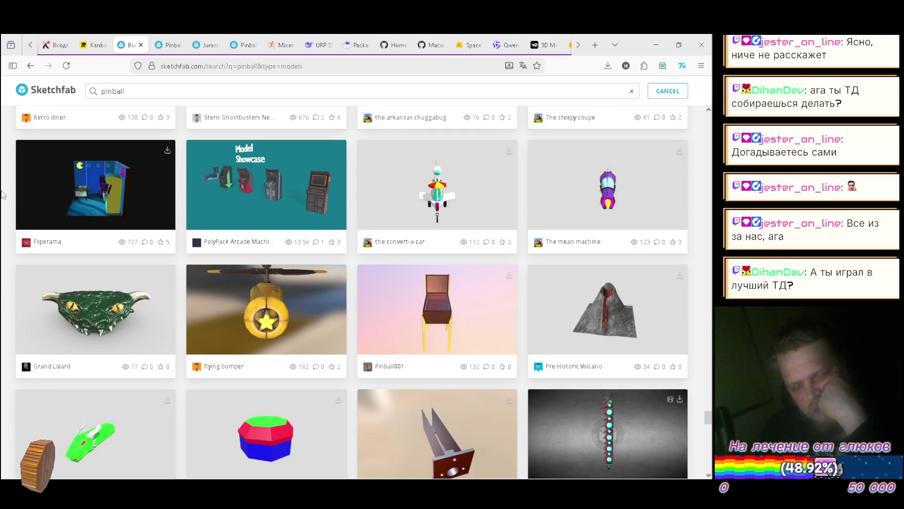
{"action": "scroll", "coordinate": [4, 195], "scroll_direction": "down", "scroll_amount": 3}
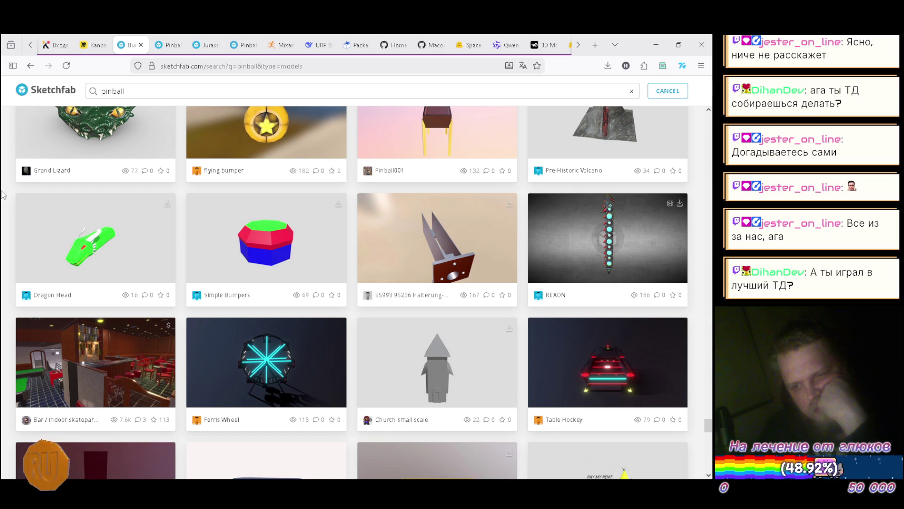
{"action": "scroll", "coordinate": [4, 195], "scroll_direction": "down", "scroll_amount": 1}
{"action": "scroll", "coordinate": [3, 195], "scroll_direction": "down", "scroll_amount": 3}
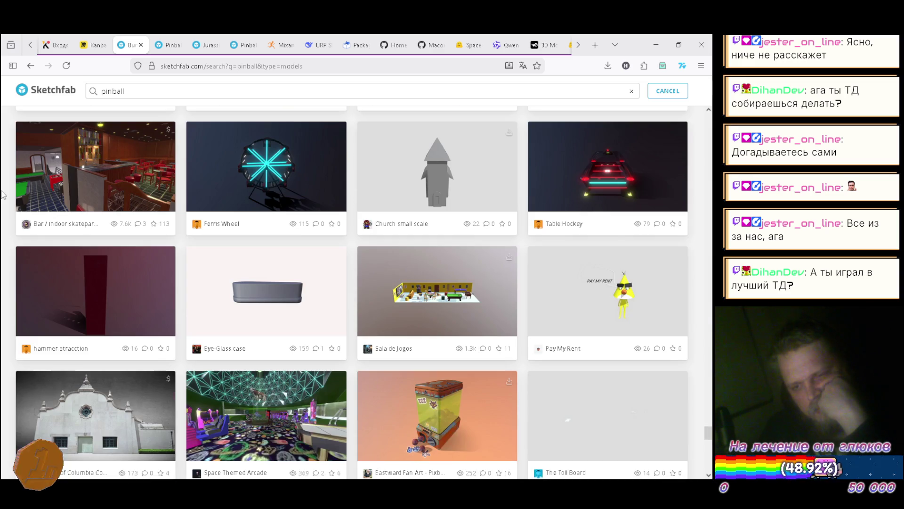
{"action": "scroll", "coordinate": [3, 194], "scroll_direction": "down", "scroll_amount": 4}
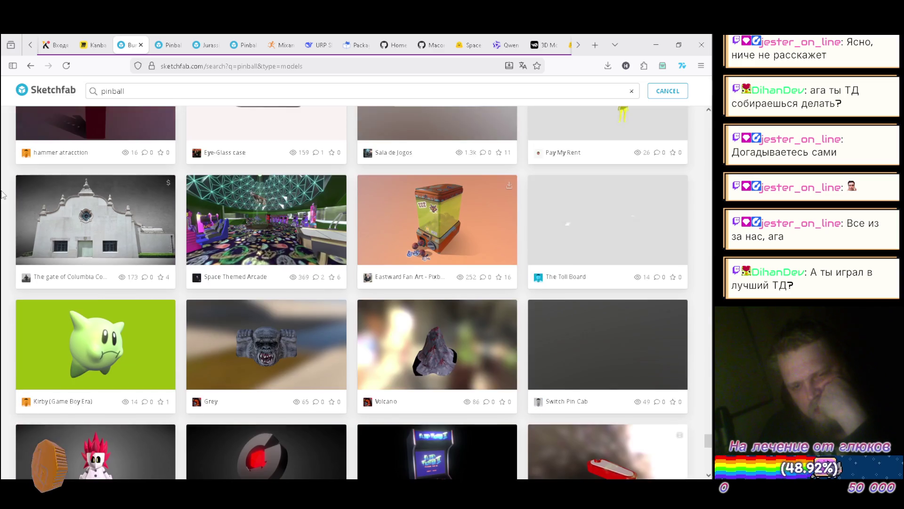
{"action": "scroll", "coordinate": [3, 195], "scroll_direction": "down", "scroll_amount": 1}
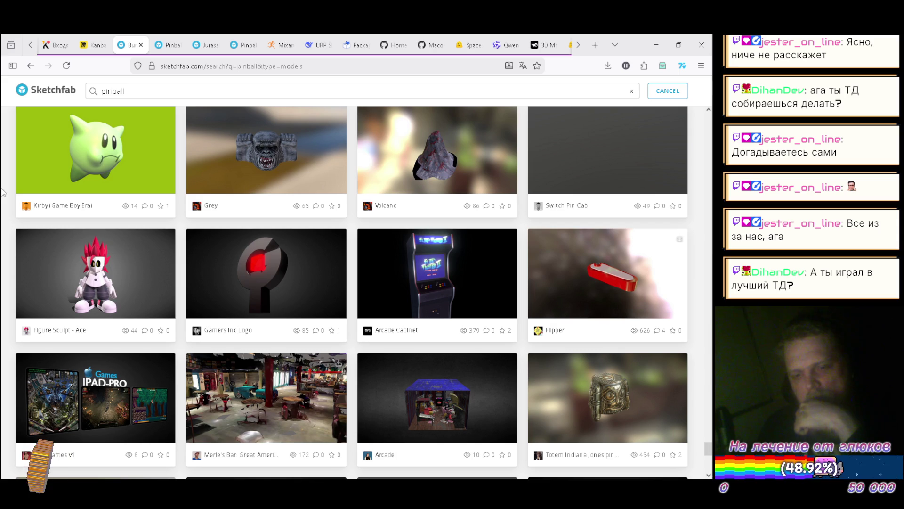
{"action": "scroll", "coordinate": [59, 219], "scroll_direction": "down", "scroll_amount": 2}
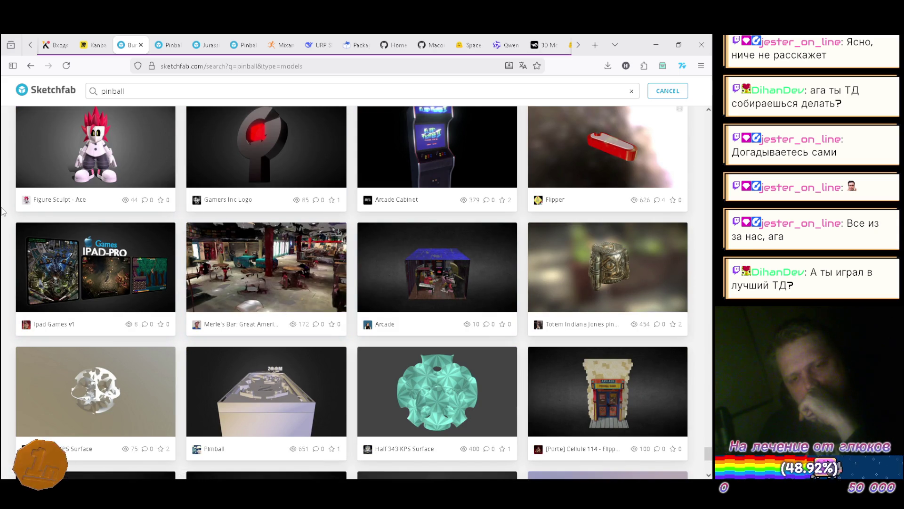
{"action": "scroll", "coordinate": [2, 207], "scroll_direction": "down", "scroll_amount": 3}
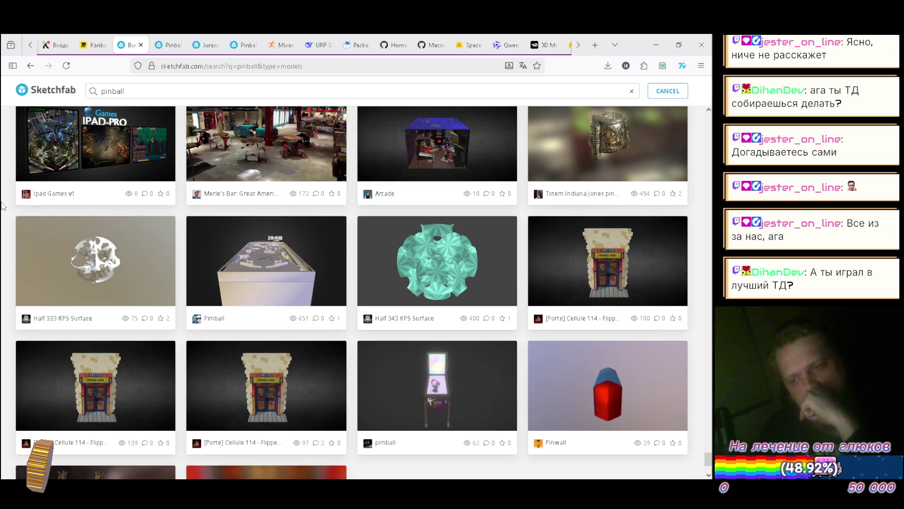
{"action": "scroll", "coordinate": [2, 205], "scroll_direction": "down", "scroll_amount": 2}
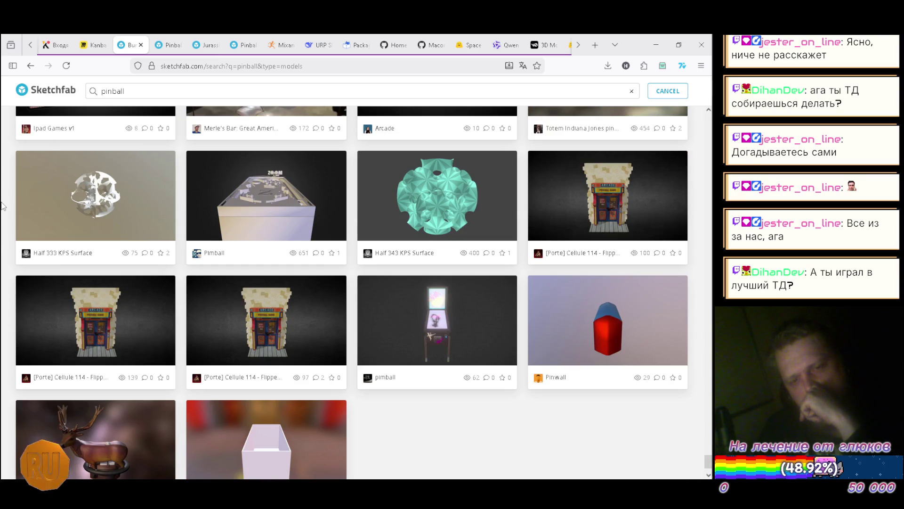
{"action": "scroll", "coordinate": [3, 206], "scroll_direction": "down", "scroll_amount": 2}
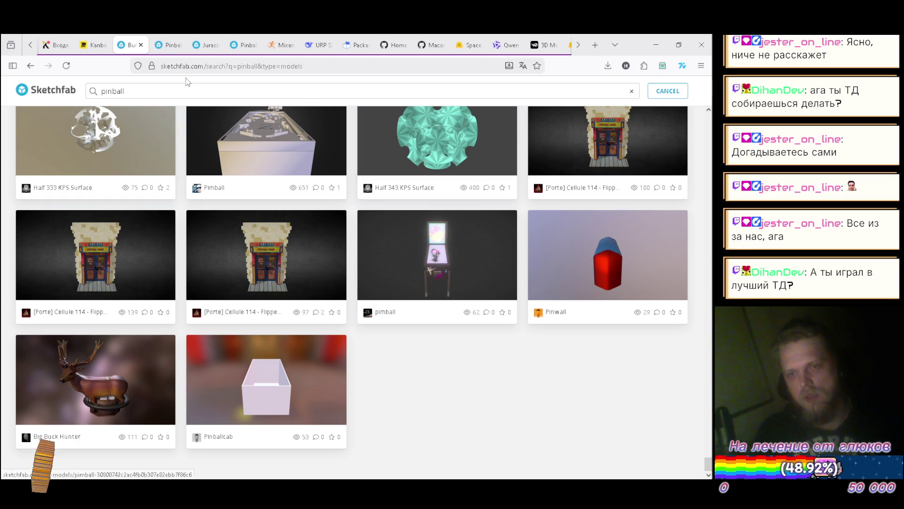
{"action": "left_click", "coordinate": [657, 45]}
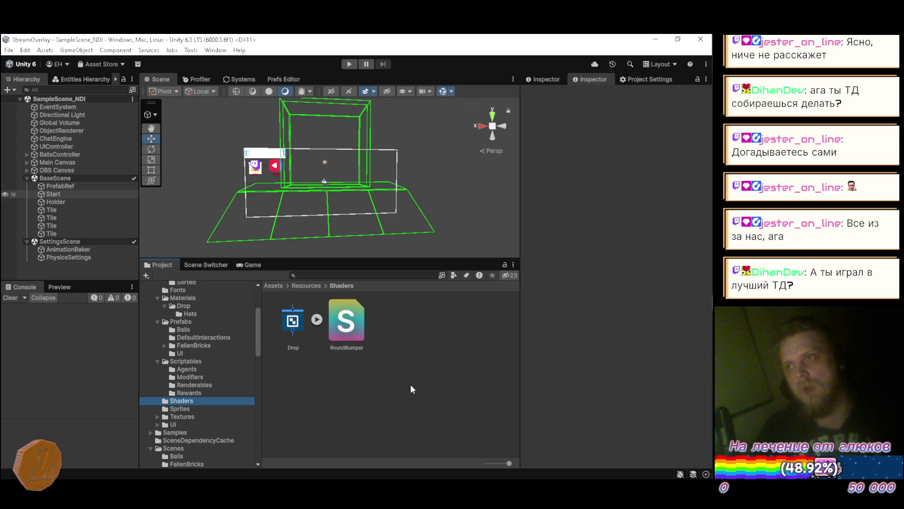
- Minimize Firefox to return to the Unity editor showing the Drop and RoundBumper shaders
{"action": "mouse_move", "coordinate": [711, 372]}
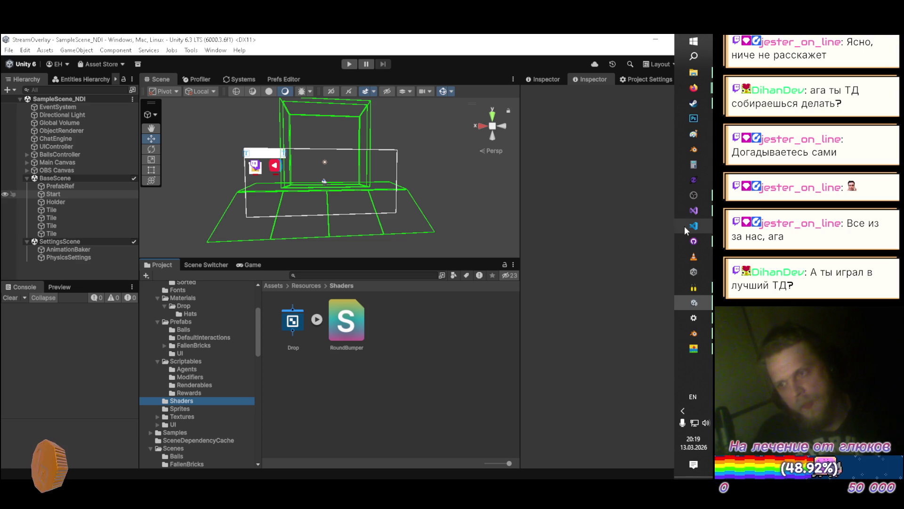
{"action": "left_click", "coordinate": [694, 88]}
{"action": "left_click", "coordinate": [498, 83]}
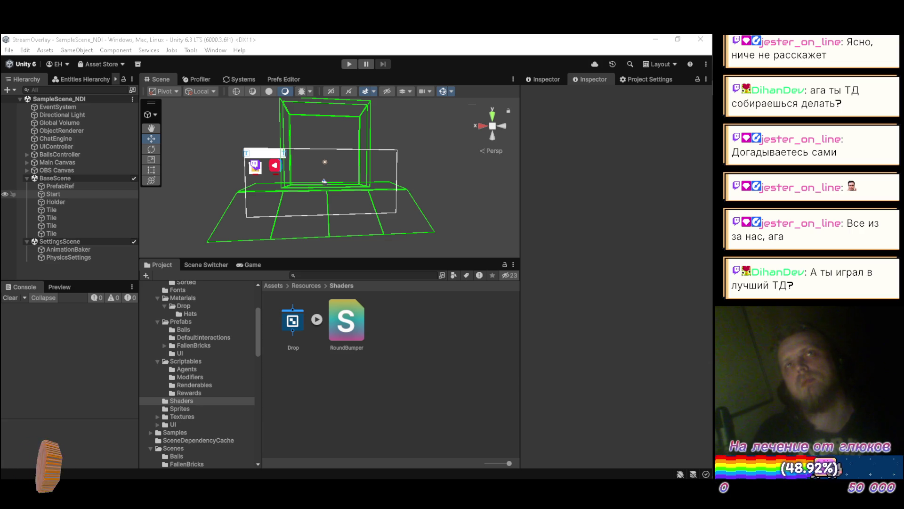
{"action": "mouse_move", "coordinate": [713, 149]}
{"action": "mouse_move", "coordinate": [702, 85]}
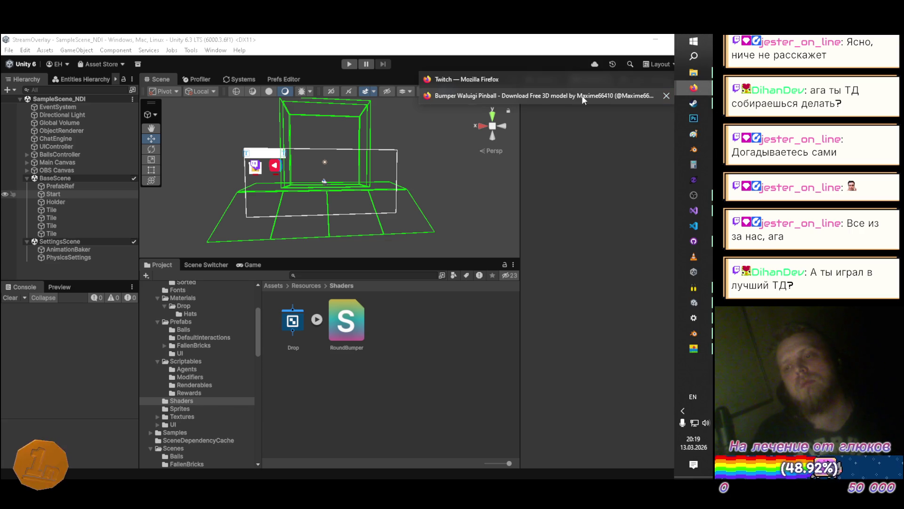
{"action": "left_click", "coordinate": [533, 100]}
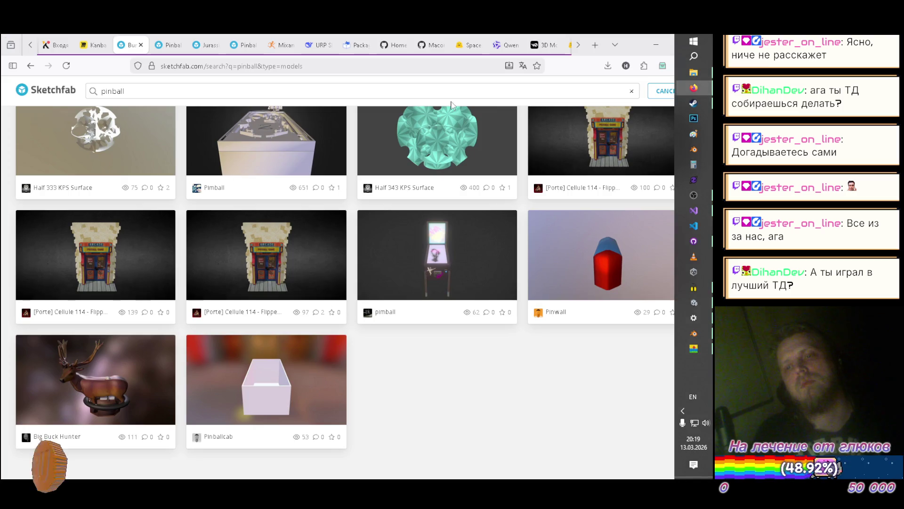
{"action": "left_click", "coordinate": [578, 45]}
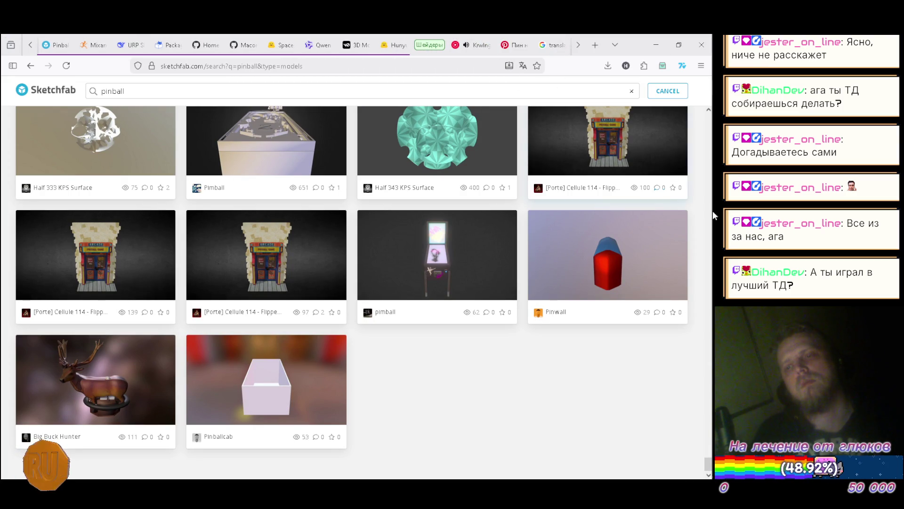
{"action": "mouse_move", "coordinate": [699, 225]}
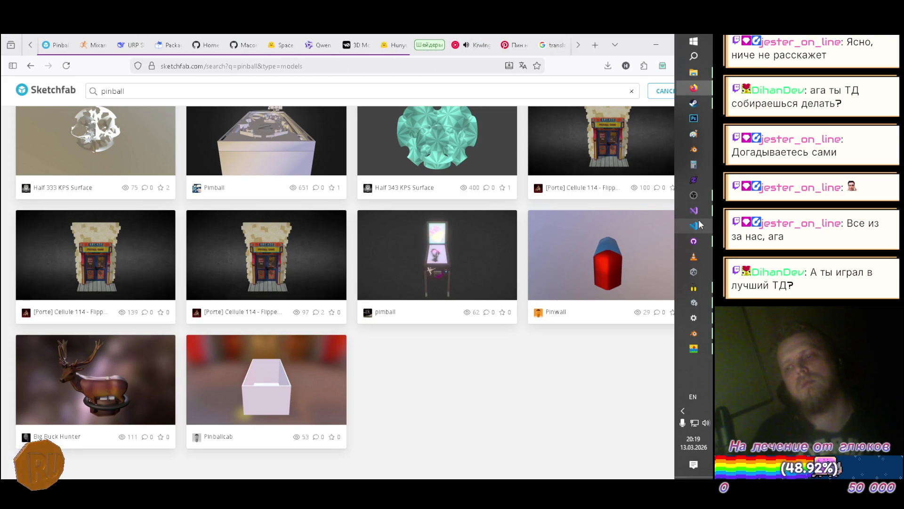
{"action": "left_click", "coordinate": [703, 301]}
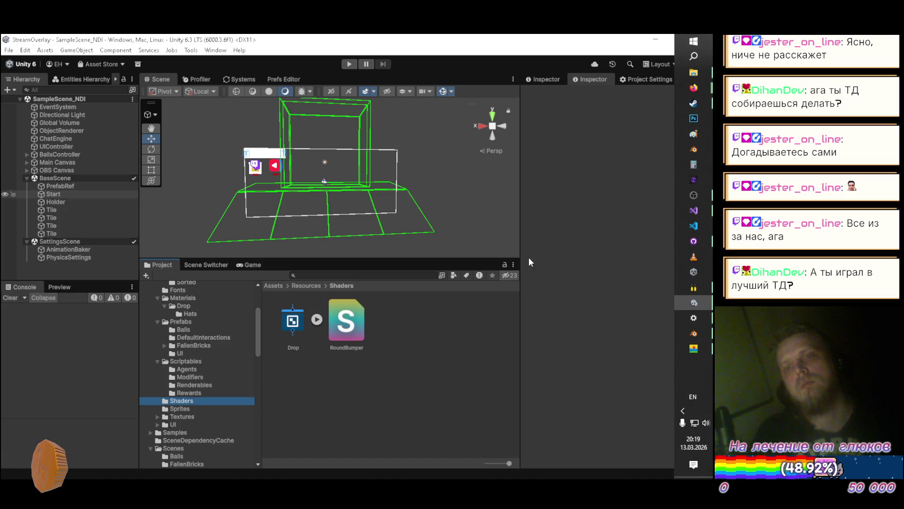
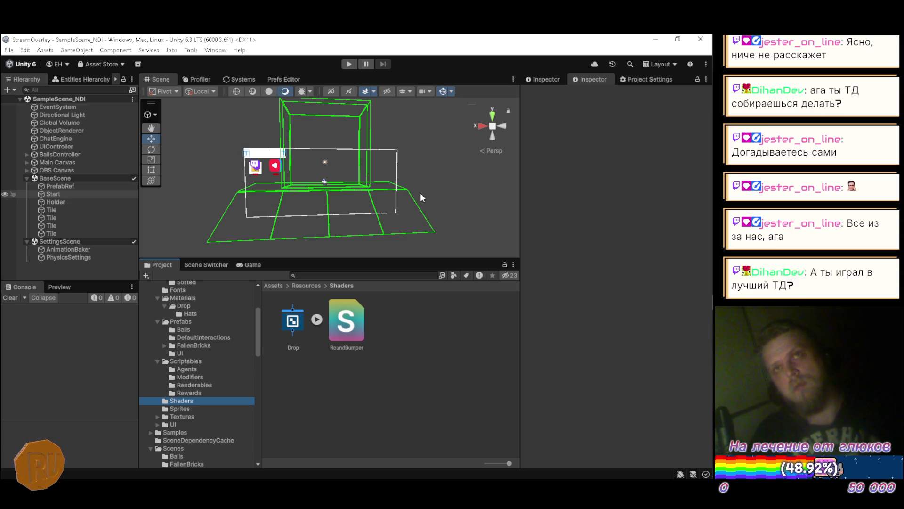
- Switch to Firefox and close the Unity forum thread on blocky specular
{"action": "key", "text": "alt+Tab"}
{"action": "key", "text": "alt+Tab"}
{"action": "key", "text": "alt+Tab"}
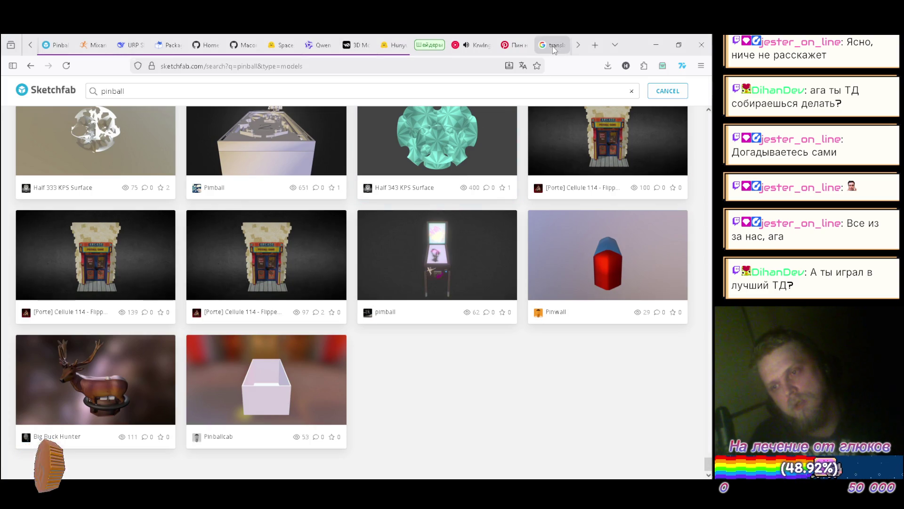
{"action": "left_click", "coordinate": [554, 51]}
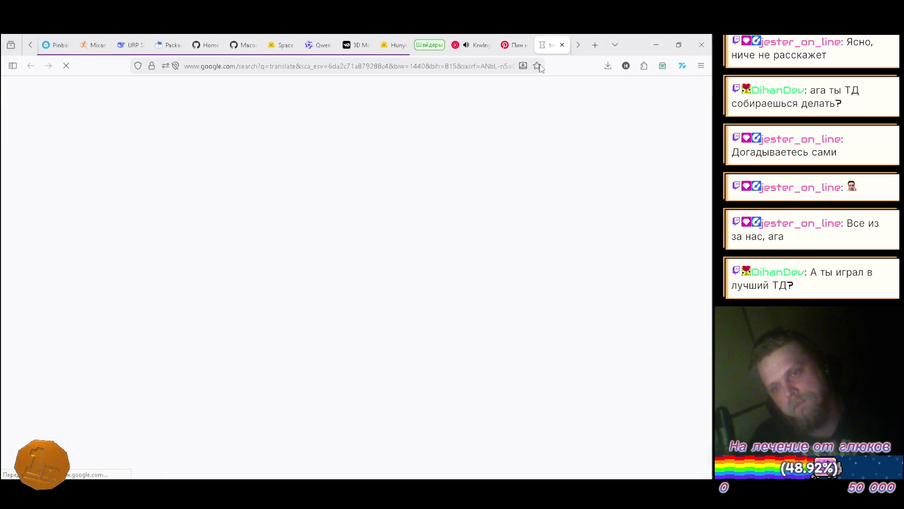
{"action": "left_click", "coordinate": [579, 49]}
{"action": "left_click", "coordinate": [580, 49]}
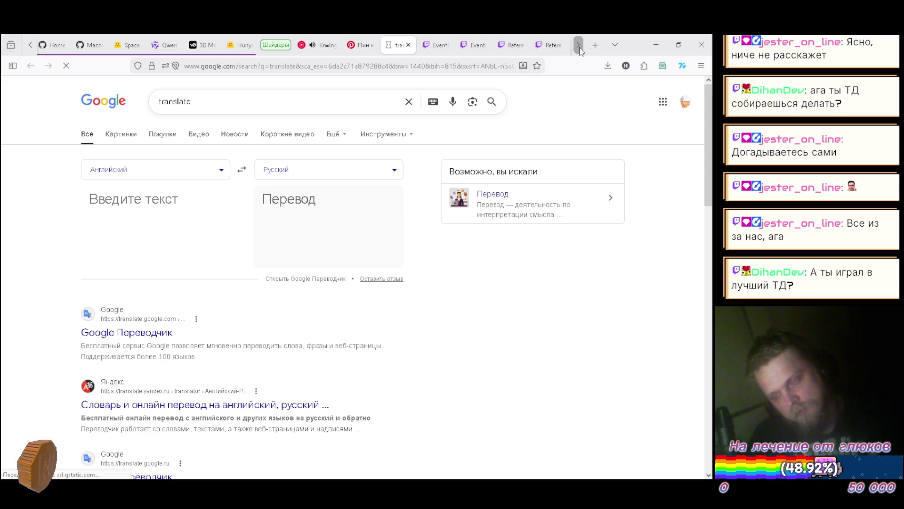
{"action": "left_click", "coordinate": [552, 45]}
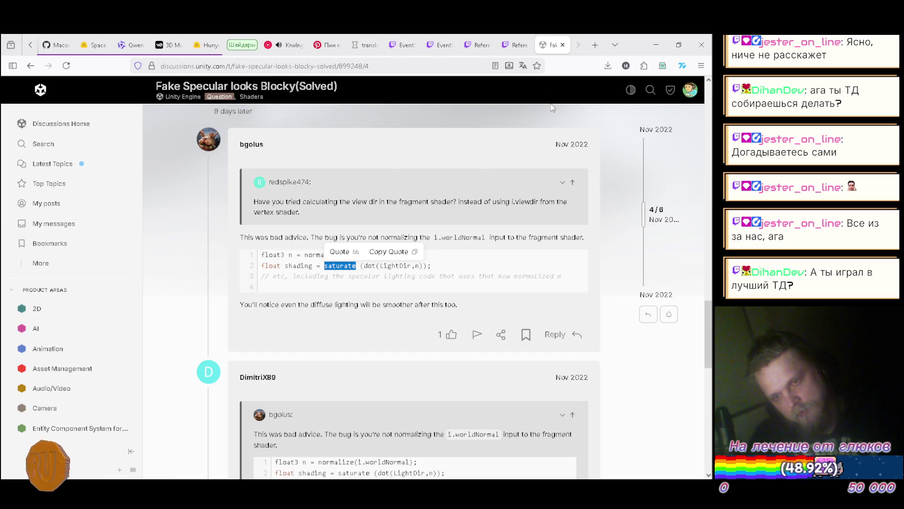
{"action": "left_click", "coordinate": [562, 45]}
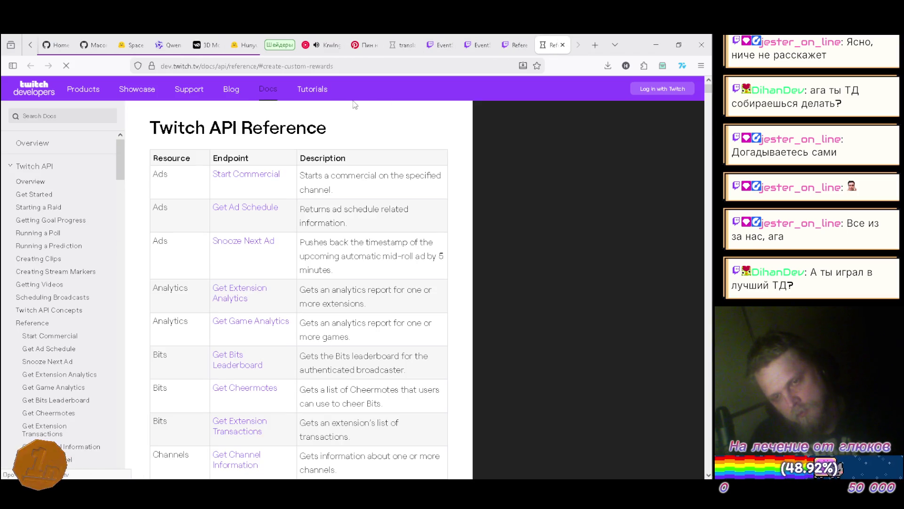
- Go to the DeepSeek tab and start a new empty chat
{"action": "scroll", "coordinate": [40, 45], "scroll_direction": "up", "scroll_amount": 5}
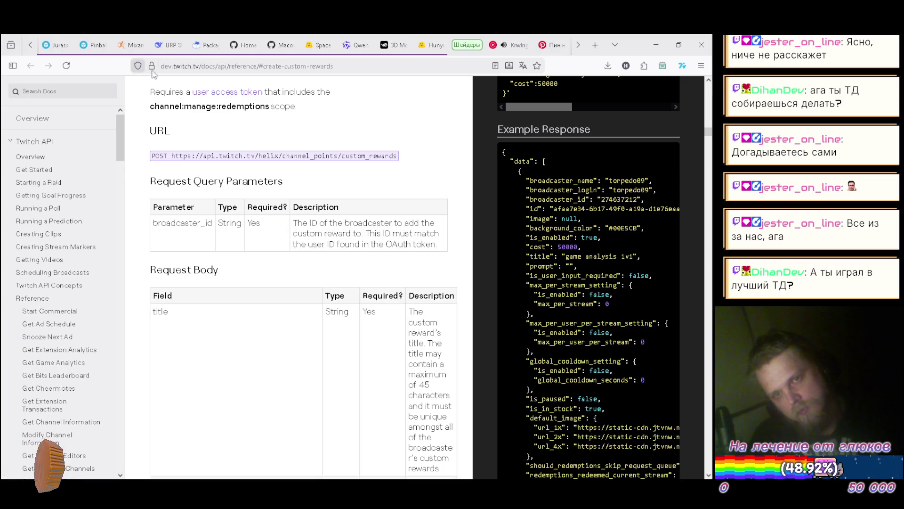
{"action": "left_click", "coordinate": [160, 46]}
{"action": "left_click", "coordinate": [57, 92]}
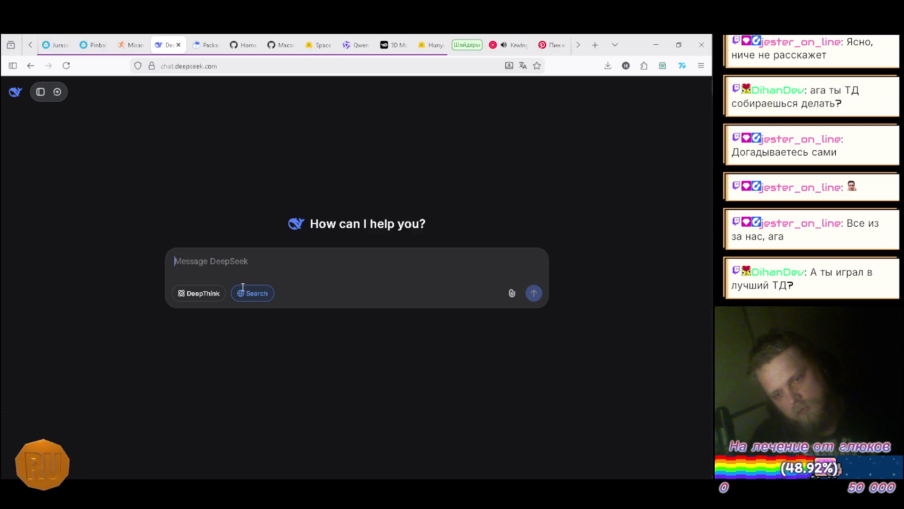
{"action": "left_click", "coordinate": [327, 263]}
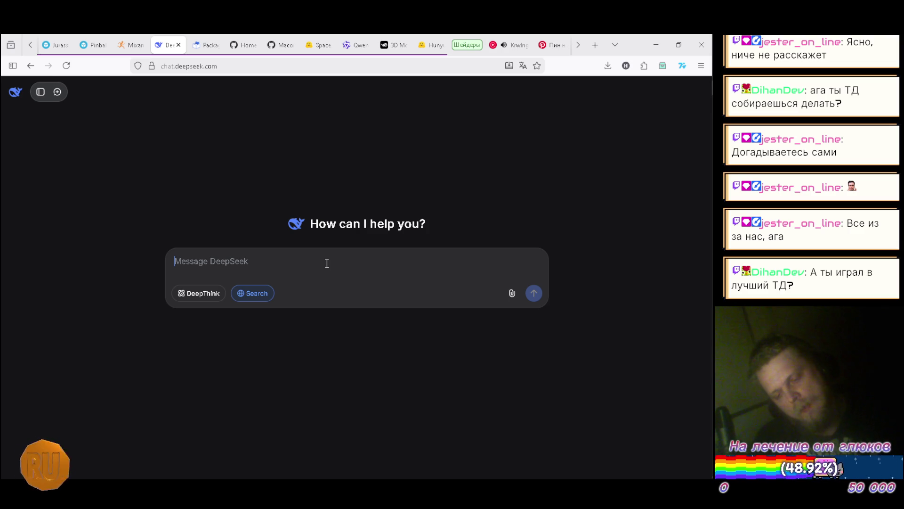
- Ask DeepSeek in Russian for best practices on tile-map generation matching tiles to previous tiles' connectors
{"action": "type", "text": "лучшие практики "}
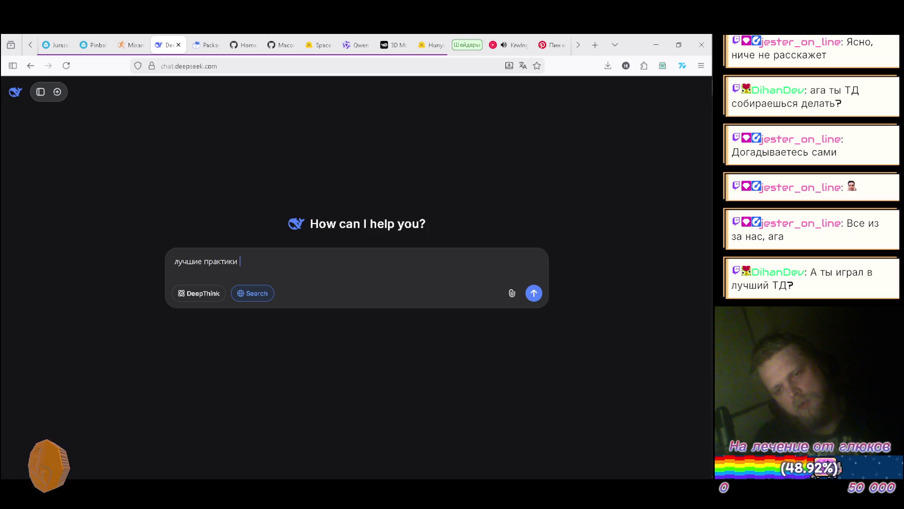
{"action": "type", "text": "для"}
{"action": "key", "text": "BackSpace"}
{"action": "key", "text": "BackSpace"}
{"action": "key", "text": "BackSpace"}
{"action": "type", "text": "генерации "}
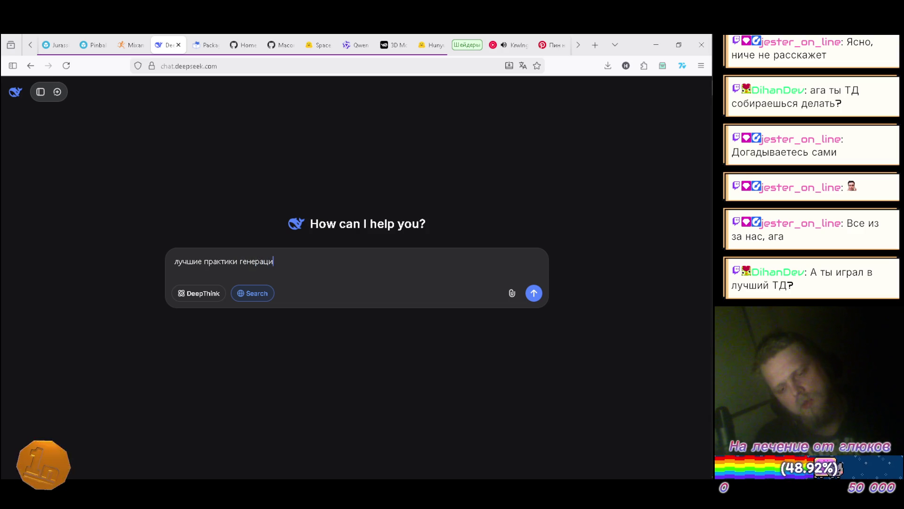
{"action": "type", "text": "карты из тайлов"}
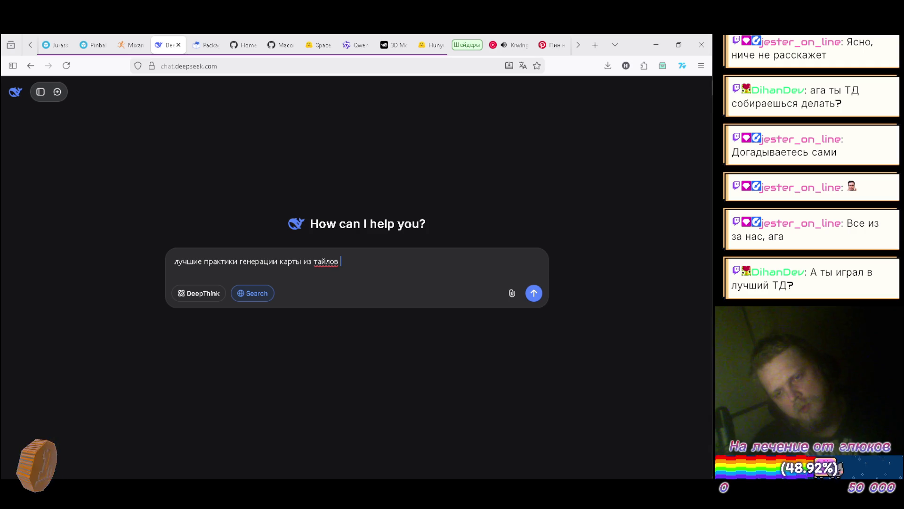
{"action": "type", "text": "подбором"}
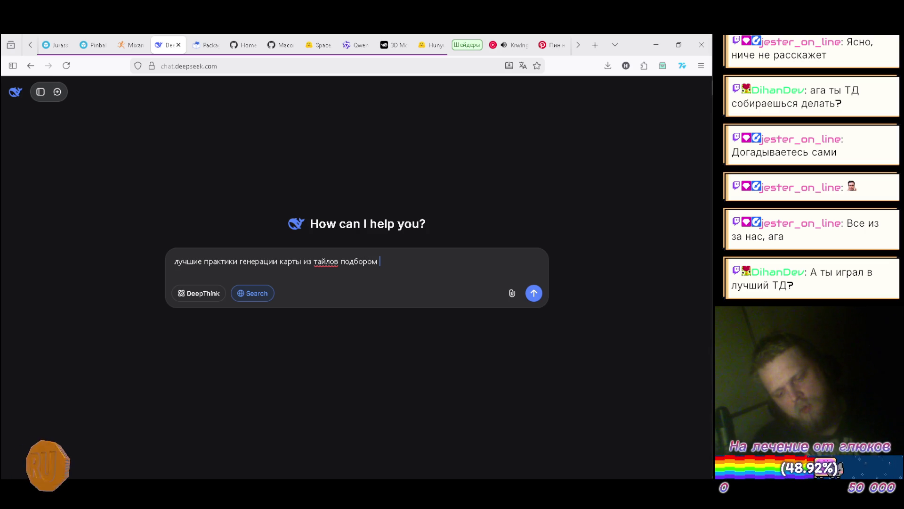
{"action": "type", "text": "по"}
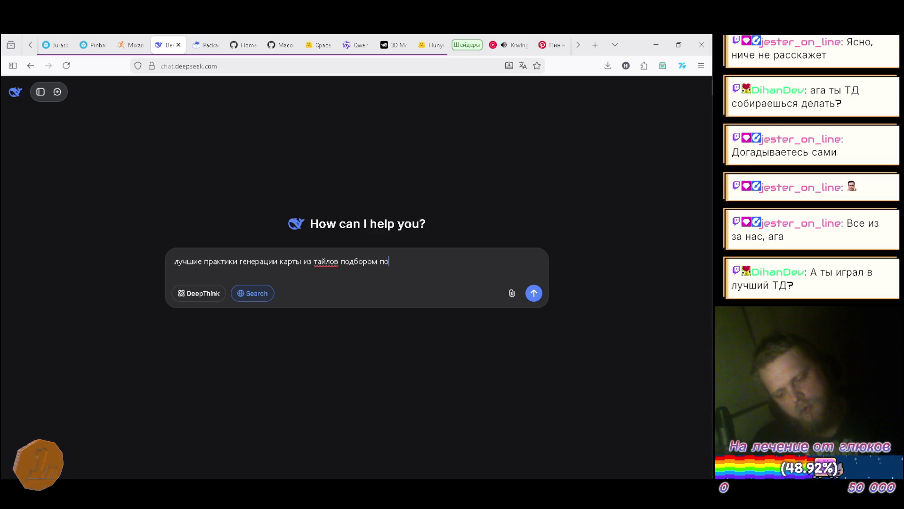
{"action": "type", "text": "дходя"}
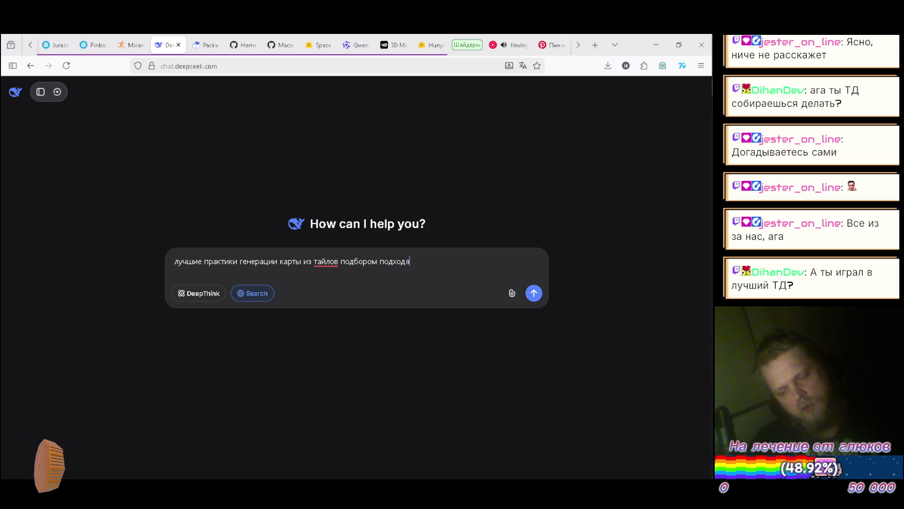
{"action": "type", "text": "щи"}
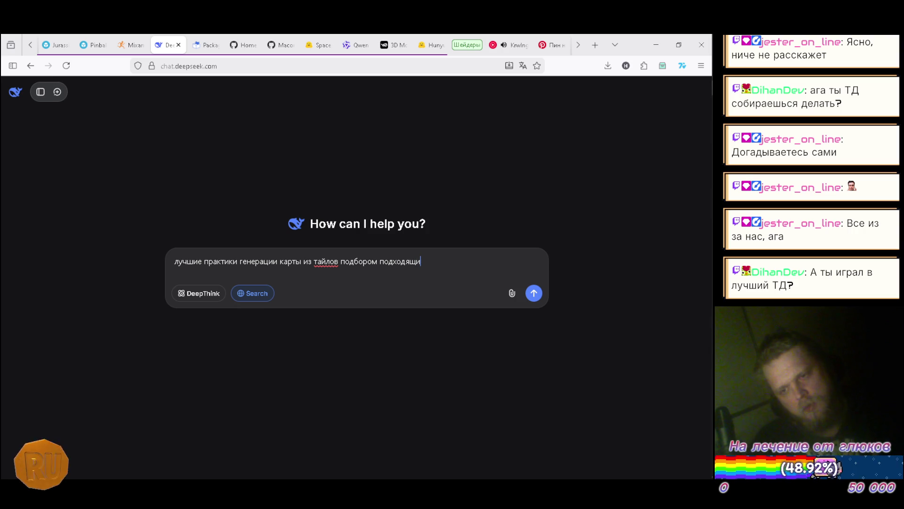
{"action": "type", "text": "х "}
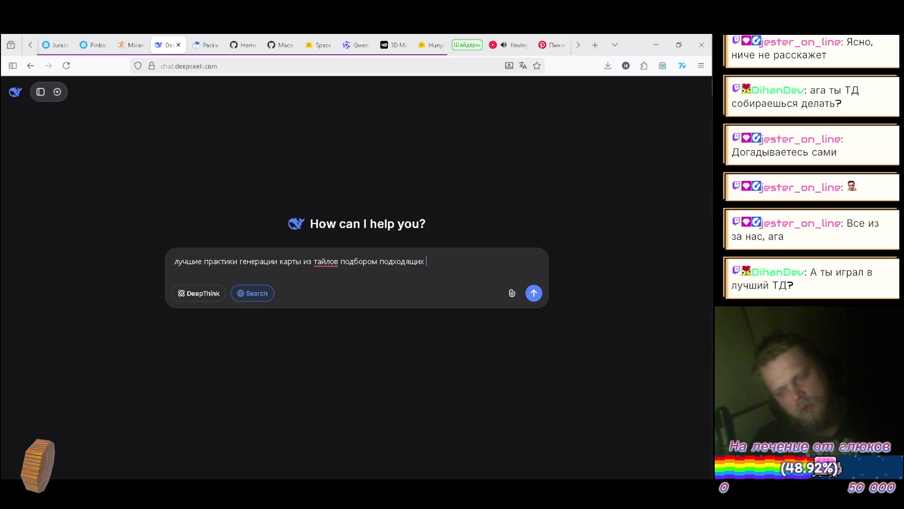
{"action": "type", "text": "тайлов "}
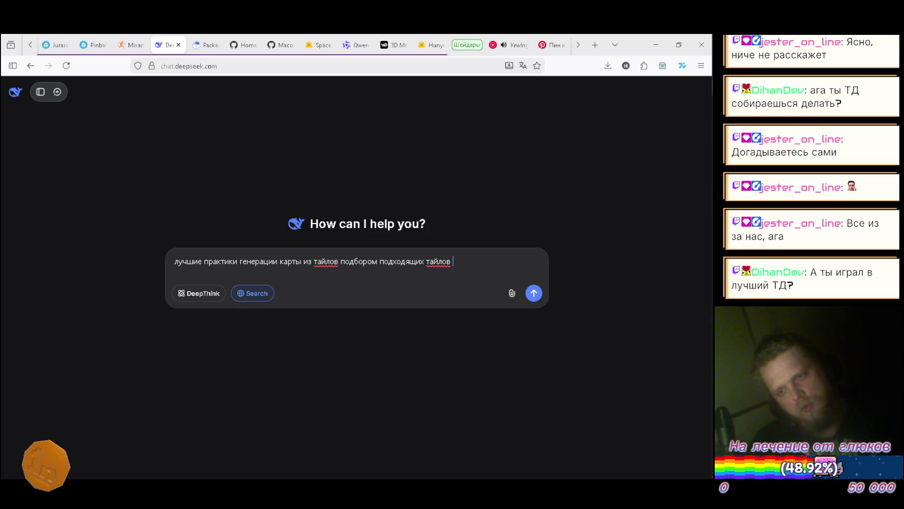
{"action": "type", "text": "исходя"}
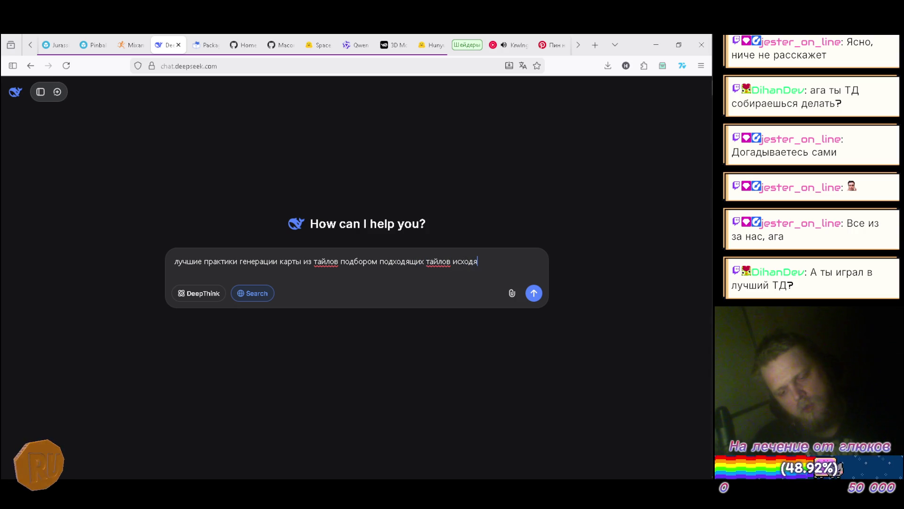
{"action": "type", "text": " из"}
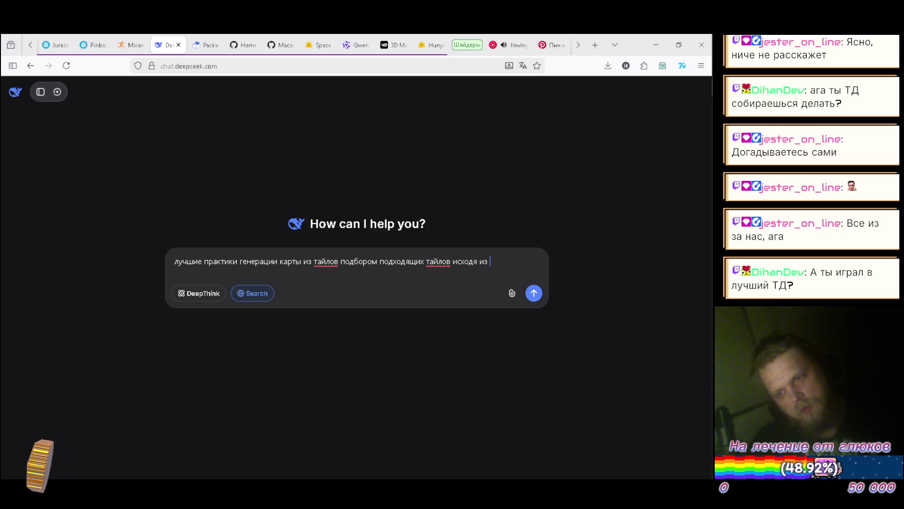
{"action": "type", "text": "кон"}
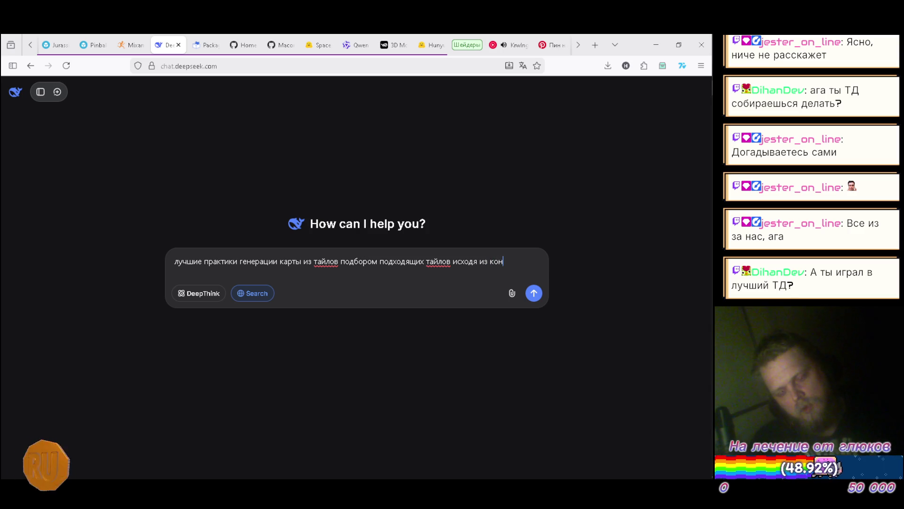
{"action": "type", "text": "некторов "}
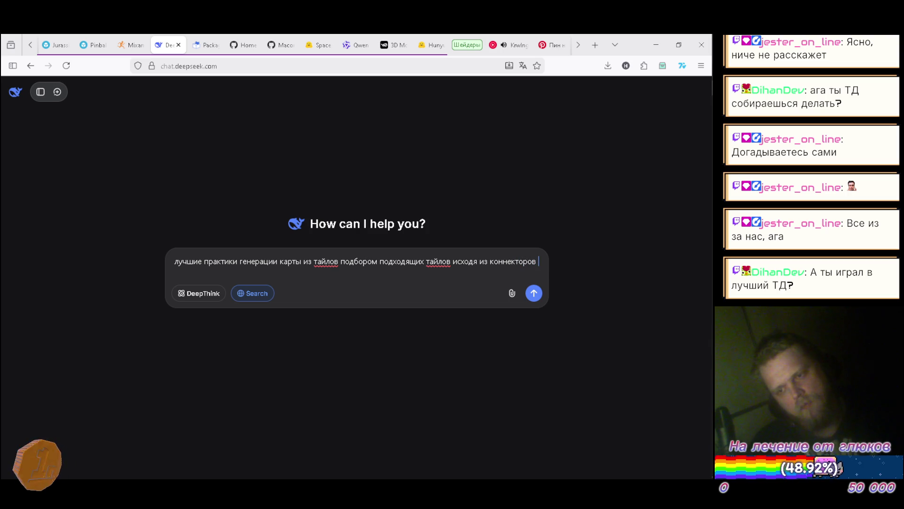
{"action": "type", "text": "преды"}
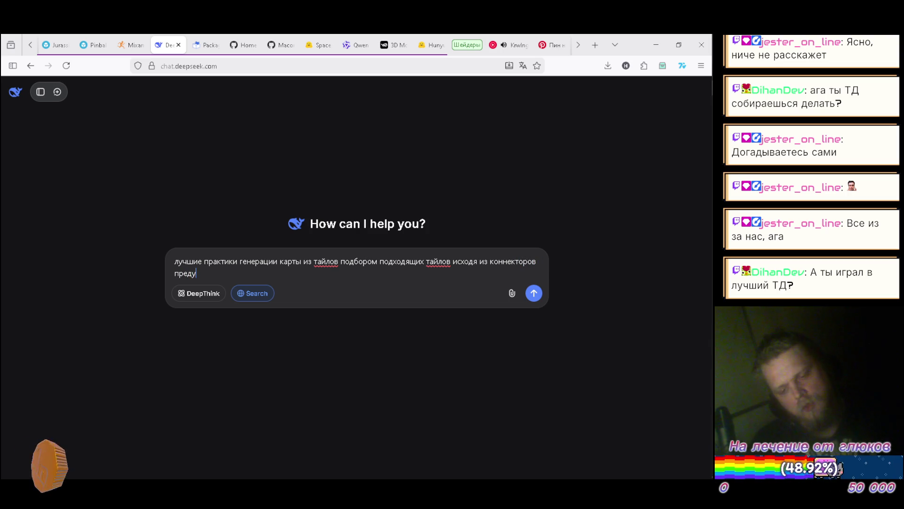
{"action": "type", "text": "ду"}
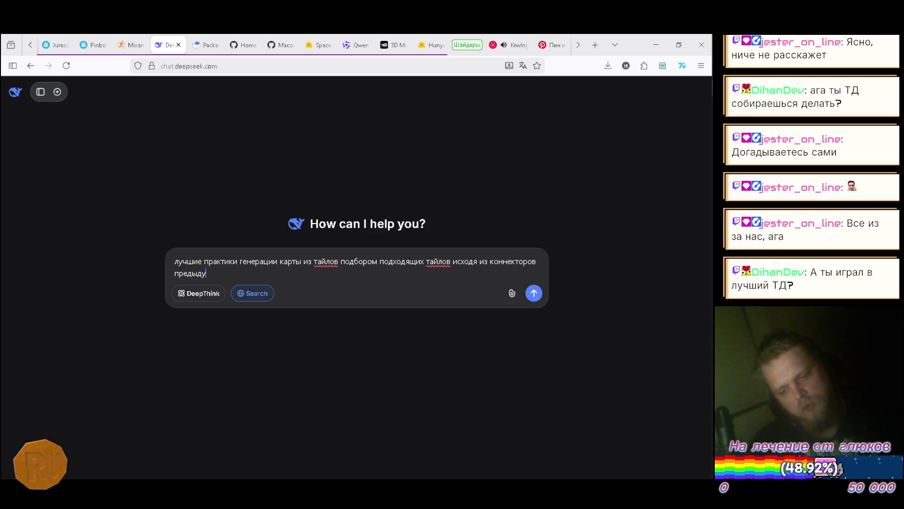
{"action": "type", "text": "щих"}
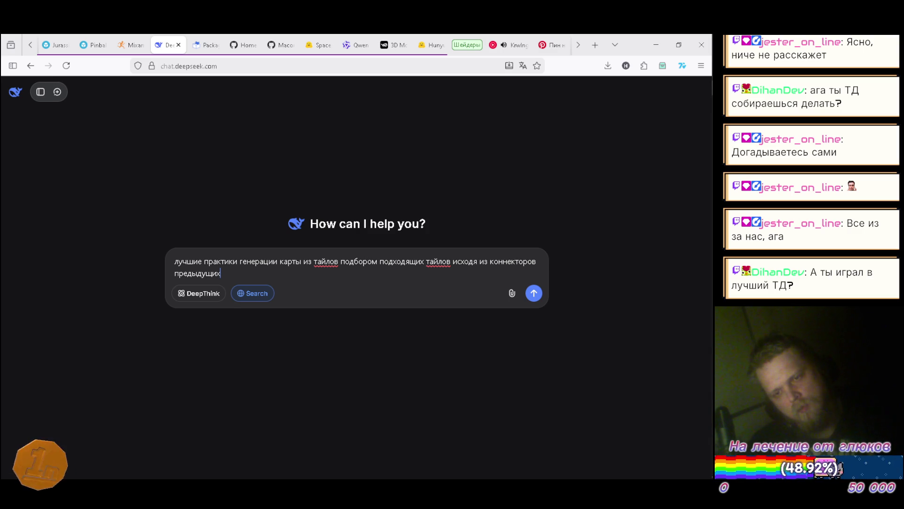
{"action": "key", "text": "Return"}
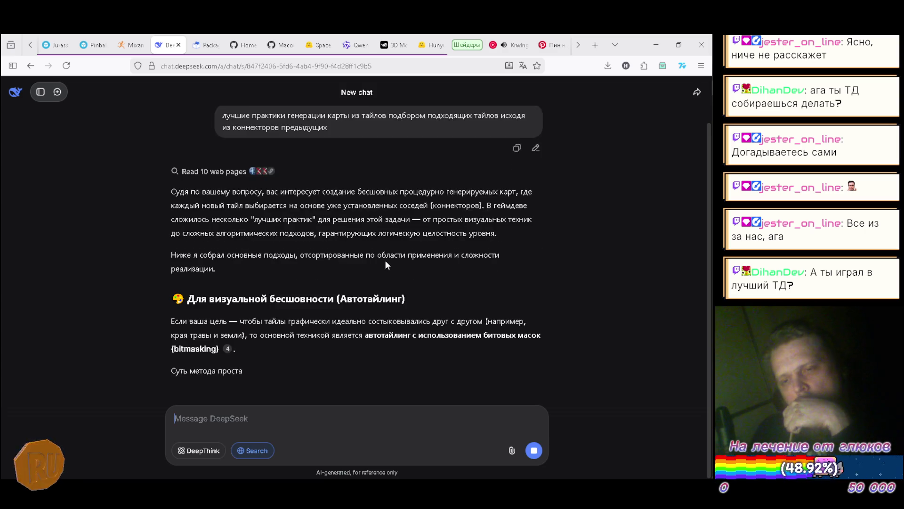
- Scroll the finished answer down to the bitmask autotiling section on 4 or 8 neighbours
{"action": "scroll", "coordinate": [391, 252], "scroll_direction": "up", "scroll_amount": 1}
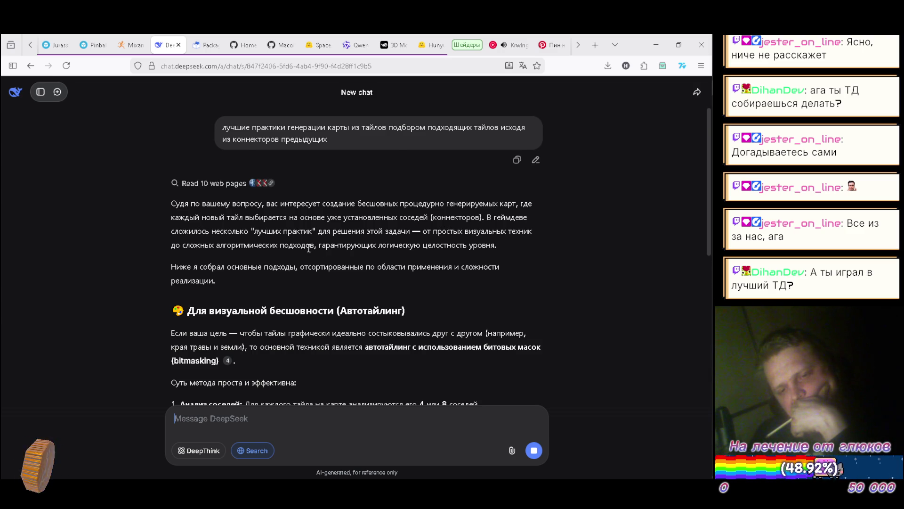
{"action": "scroll", "coordinate": [309, 249], "scroll_direction": "down", "scroll_amount": 2}
{"action": "scroll", "coordinate": [307, 255], "scroll_direction": "down", "scroll_amount": 2}
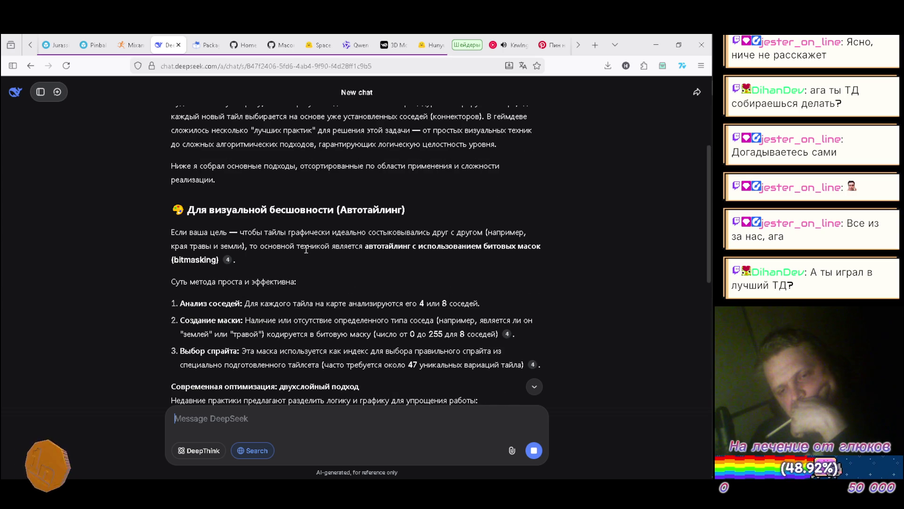
{"action": "scroll", "coordinate": [306, 250], "scroll_direction": "down", "scroll_amount": 2}
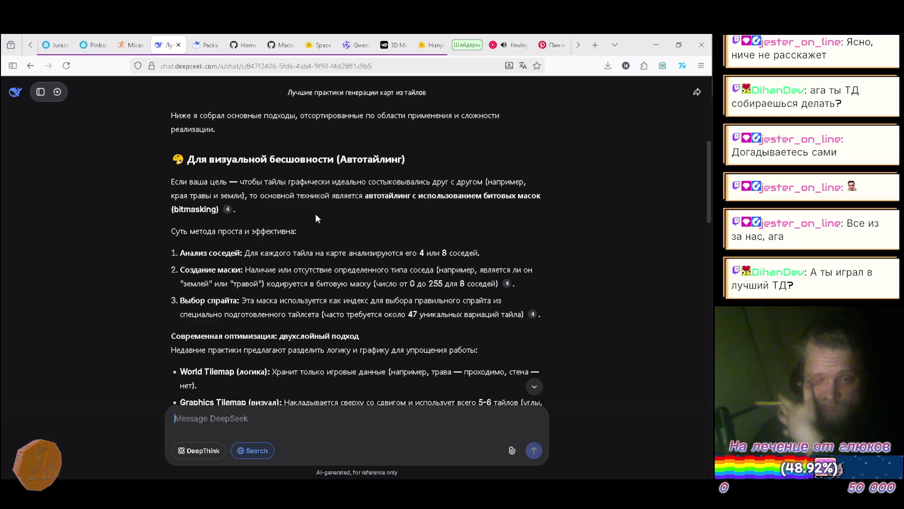
- Read past the two-layer optimisation down to the Wave Function Collapse and Adaptive Tiles section
{"action": "mouse_move", "coordinate": [170, 336]}
{"action": "left_mouse_down"}
{"action": "mouse_move", "coordinate": [300, 349]}
{"action": "mouse_move", "coordinate": [398, 340]}
{"action": "left_mouse_up"}
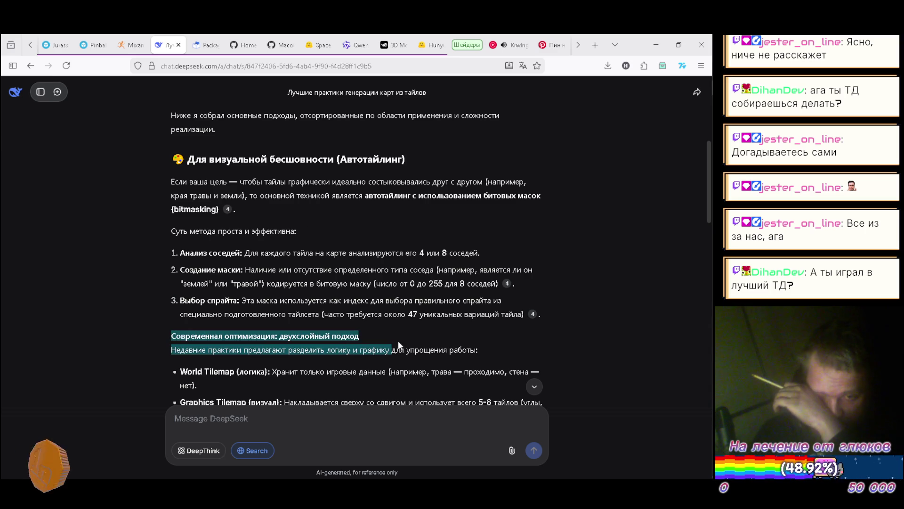
{"action": "left_click", "coordinate": [392, 337]}
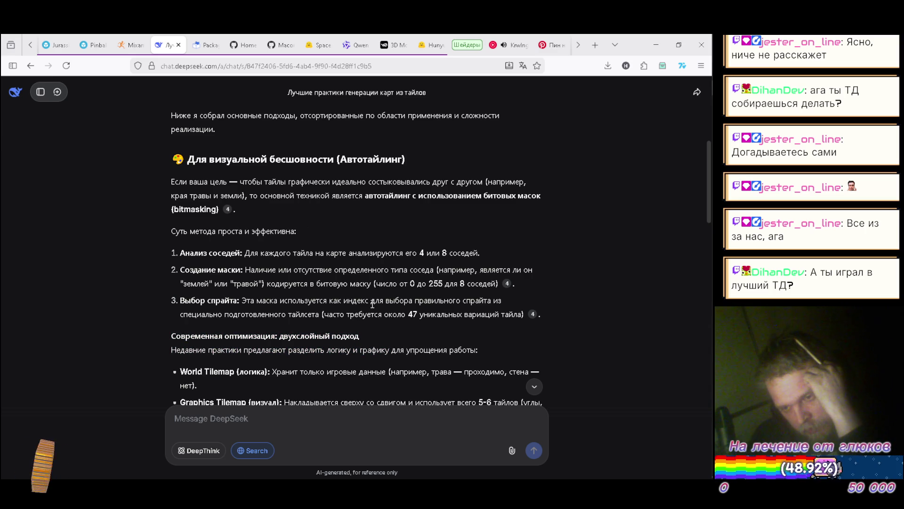
{"action": "scroll", "coordinate": [372, 303], "scroll_direction": "down", "scroll_amount": 1}
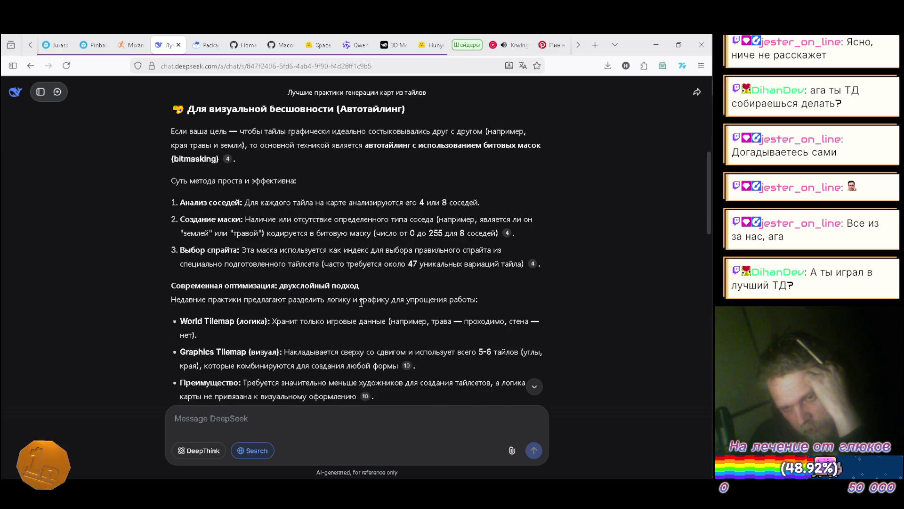
{"action": "scroll", "coordinate": [363, 303], "scroll_direction": "down", "scroll_amount": 1}
{"action": "scroll", "coordinate": [361, 303], "scroll_direction": "down", "scroll_amount": 1}
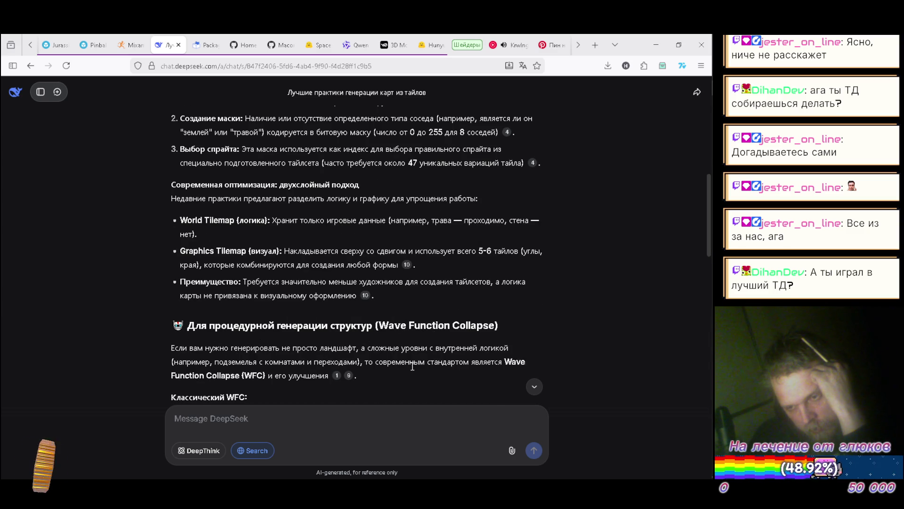
{"action": "scroll", "coordinate": [314, 335], "scroll_direction": "down", "scroll_amount": 1}
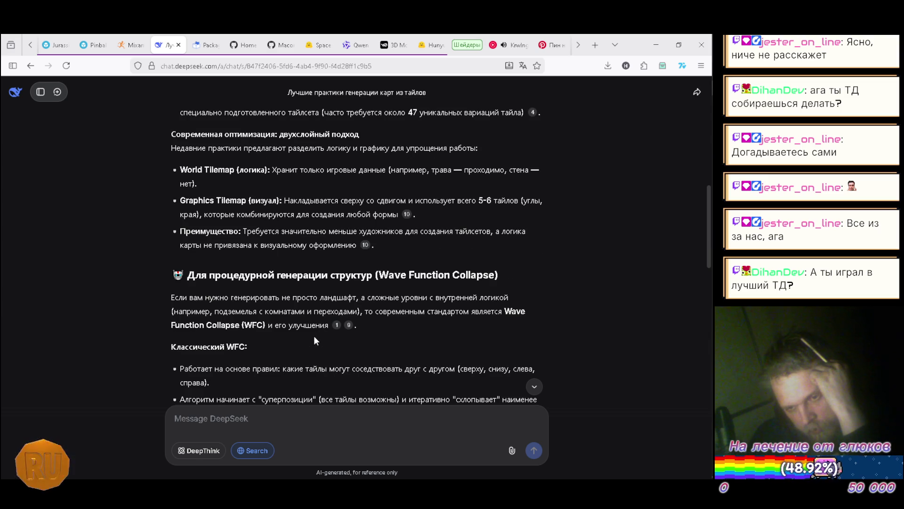
{"action": "scroll", "coordinate": [314, 330], "scroll_direction": "down", "scroll_amount": 1}
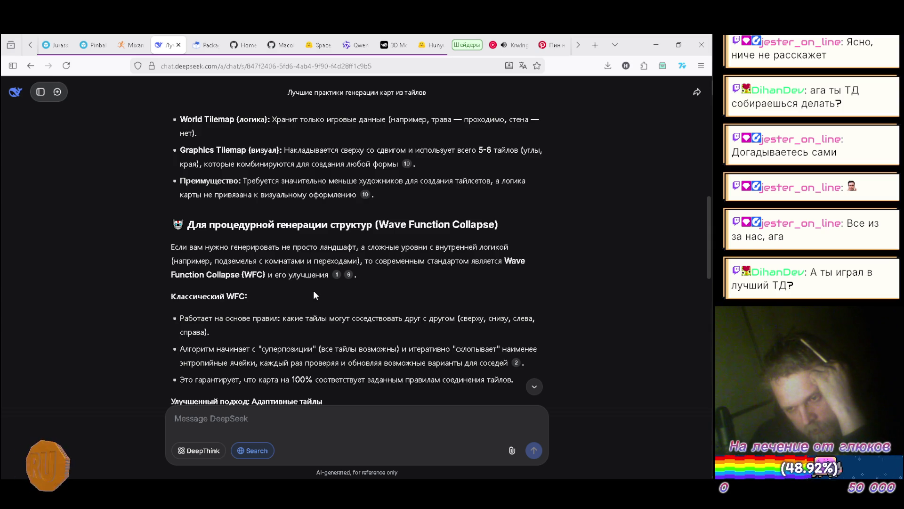
{"action": "scroll", "coordinate": [314, 292], "scroll_direction": "down", "scroll_amount": 2}
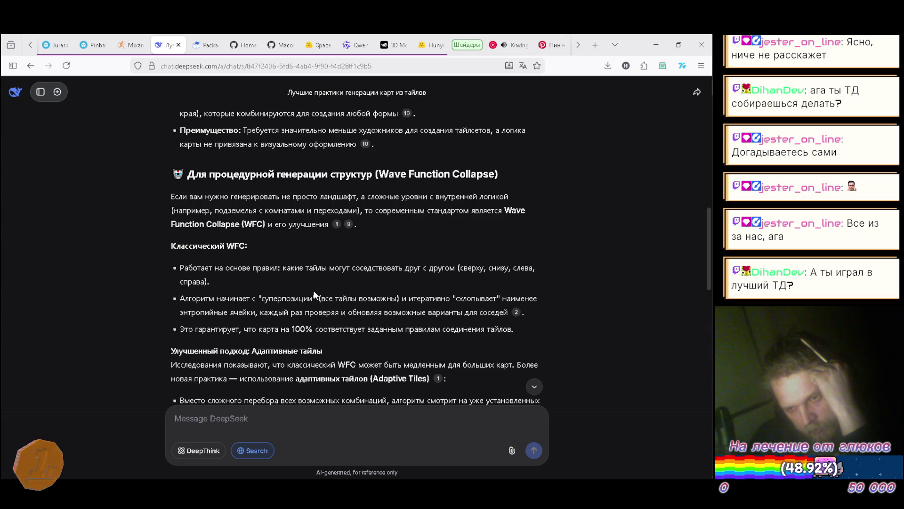
{"action": "scroll", "coordinate": [313, 292], "scroll_direction": "down", "scroll_amount": 2}
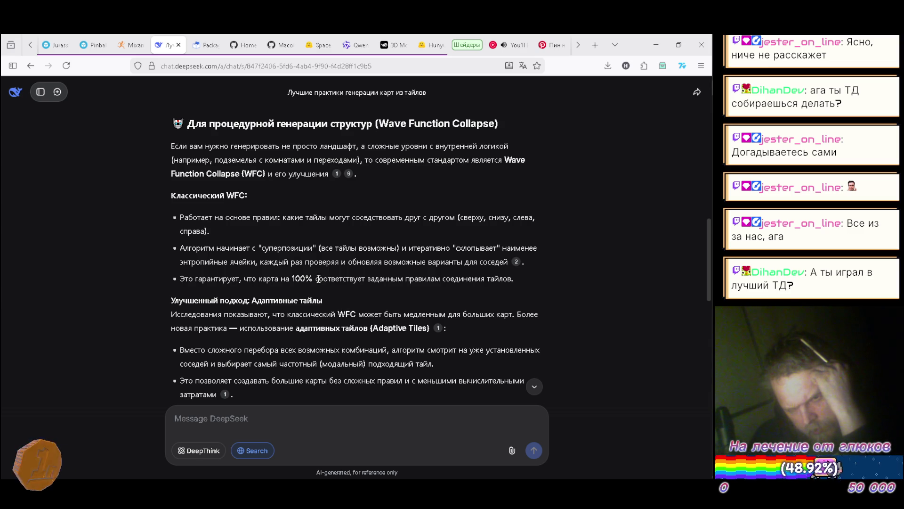
- Read through the WFC + MDP and Markov-chain parts down to the segment-linking section
{"action": "scroll", "coordinate": [319, 279], "scroll_direction": "down", "scroll_amount": 2}
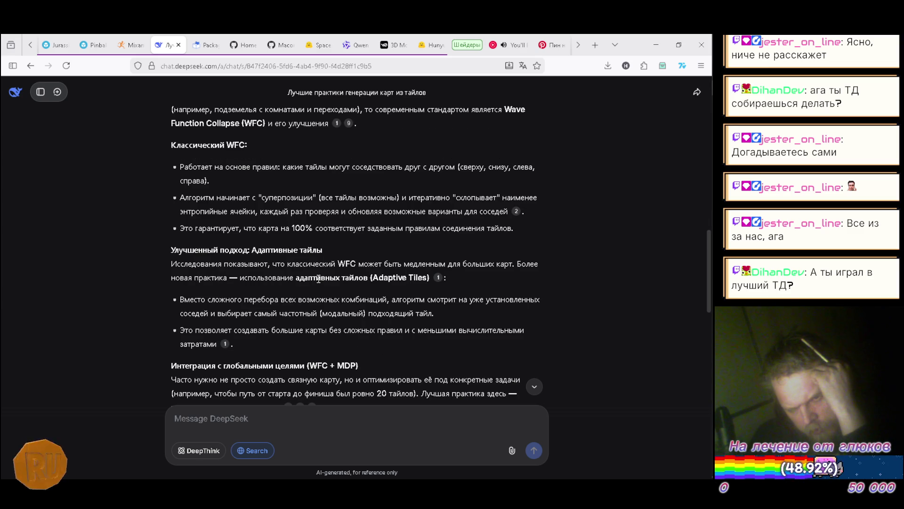
{"action": "scroll", "coordinate": [318, 279], "scroll_direction": "down", "scroll_amount": 2}
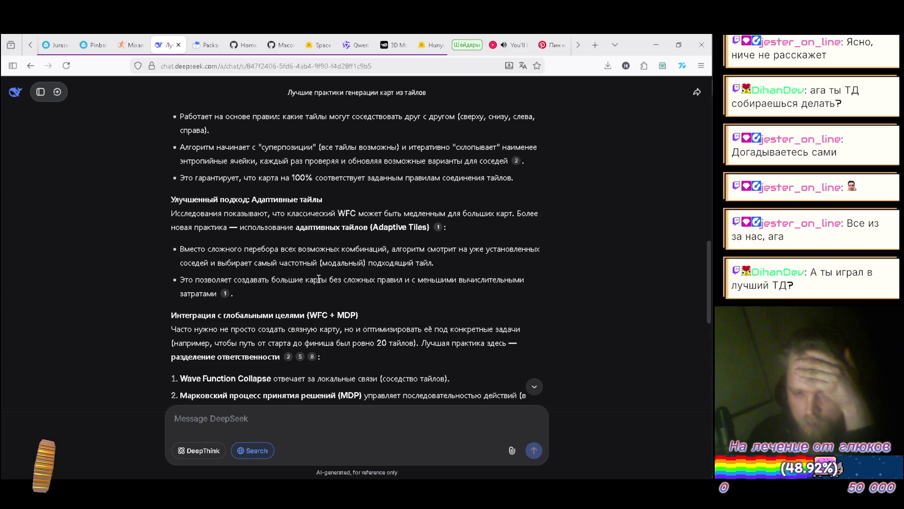
{"action": "scroll", "coordinate": [368, 249], "scroll_direction": "down", "scroll_amount": 1}
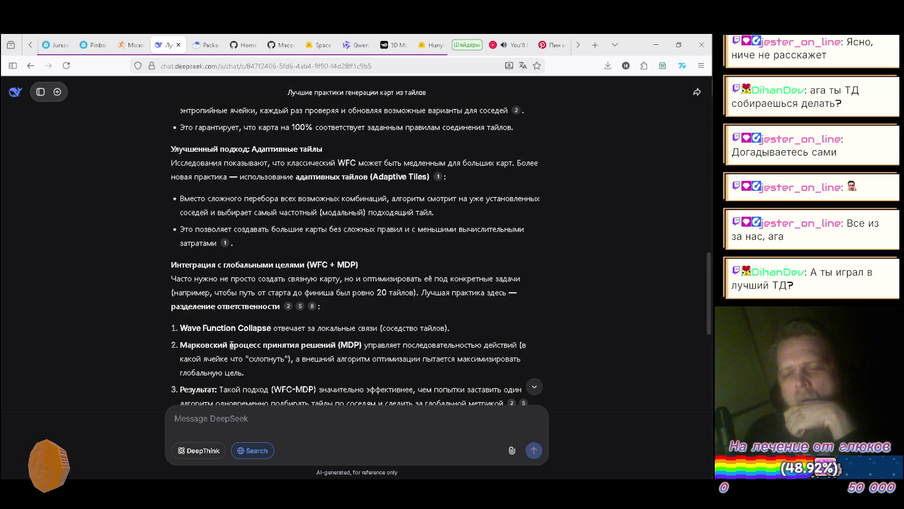
{"action": "left_click_drag", "start_coordinate": [261, 345], "coordinate": [175, 341]}
{"action": "left_click", "coordinate": [319, 345]}
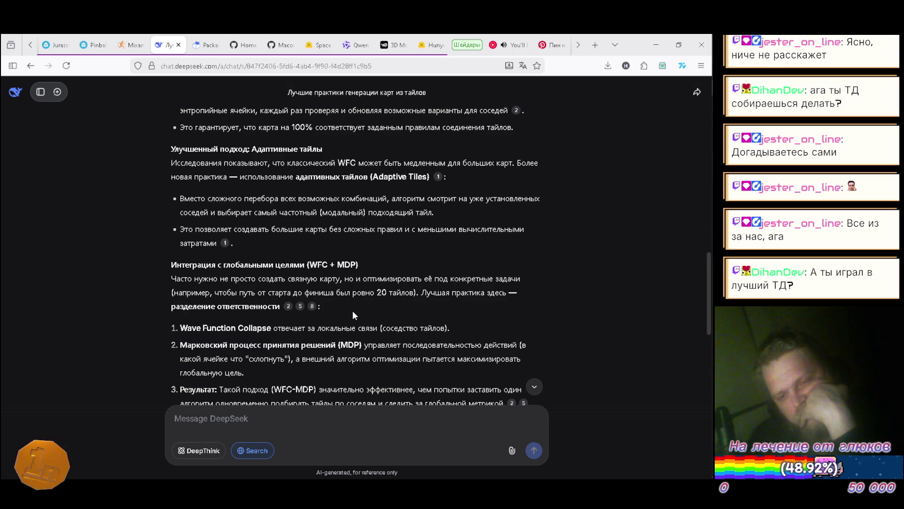
{"action": "scroll", "coordinate": [353, 311], "scroll_direction": "down", "scroll_amount": 1}
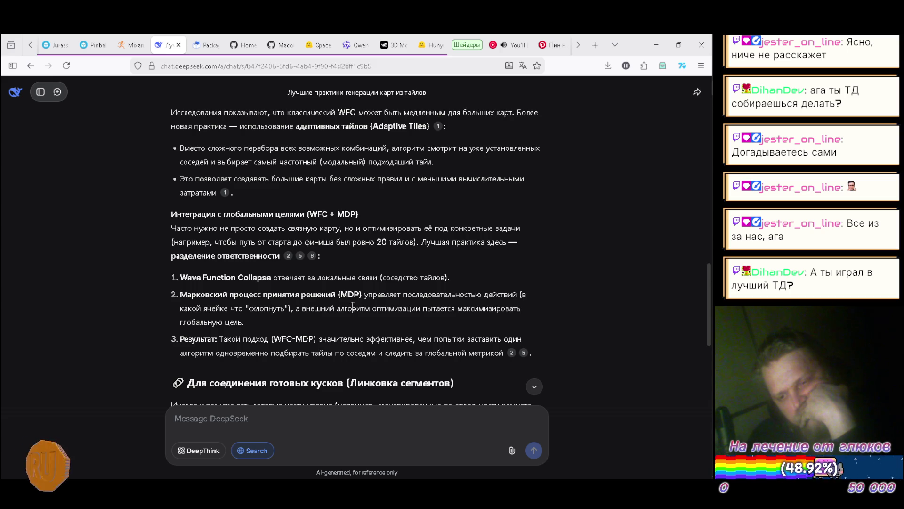
{"action": "scroll", "coordinate": [353, 306], "scroll_direction": "down", "scroll_amount": 3}
{"action": "left_click_drag", "start_coordinate": [248, 325], "coordinate": [289, 325]}
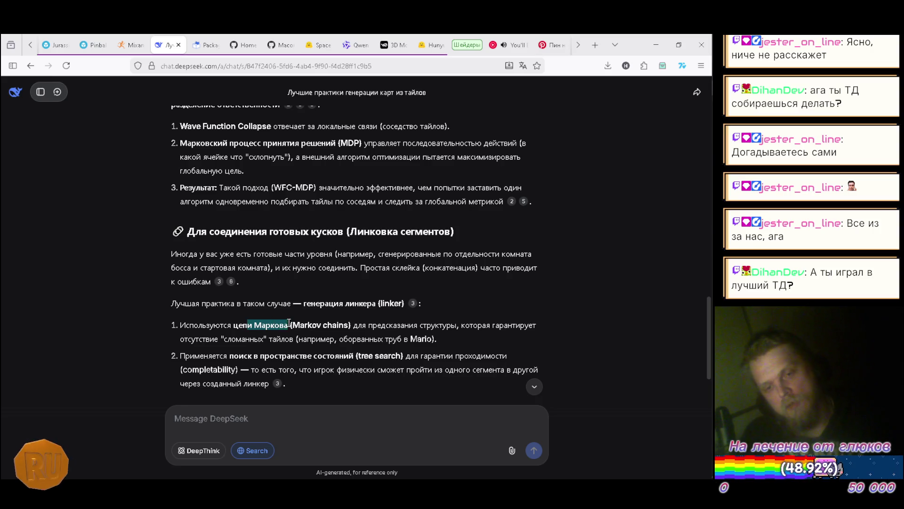
{"action": "left_click", "coordinate": [315, 322]}
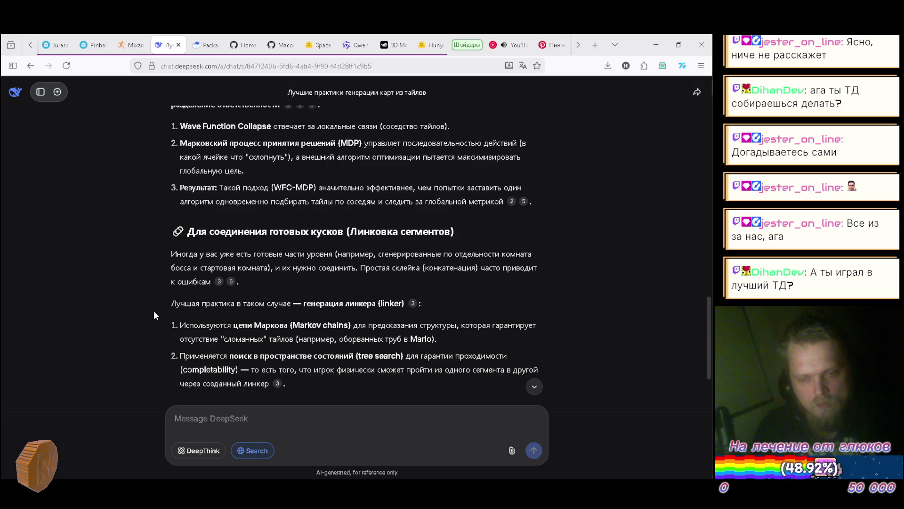
{"action": "scroll", "coordinate": [154, 310], "scroll_direction": "down", "scroll_amount": 3}
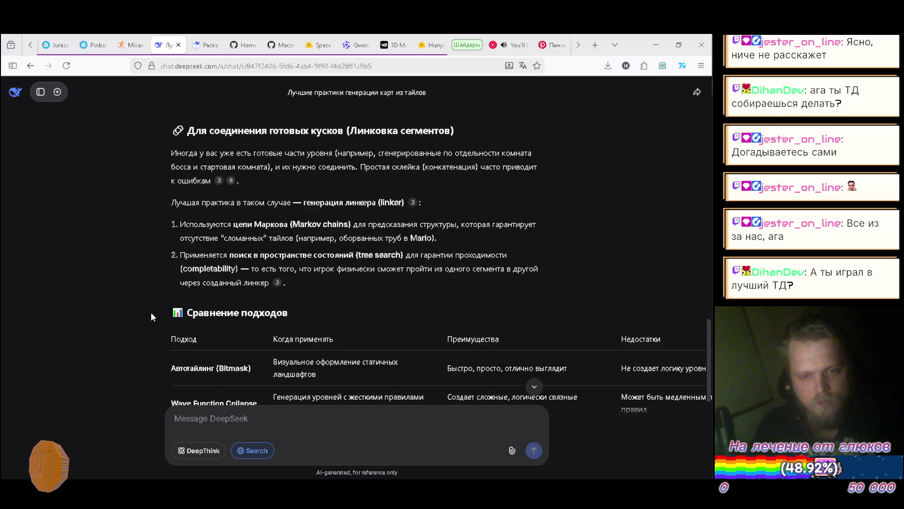
- Scroll past the comparison table to the conclusion and the 10 web pages sources
{"action": "scroll", "coordinate": [151, 313], "scroll_direction": "down", "scroll_amount": 1}
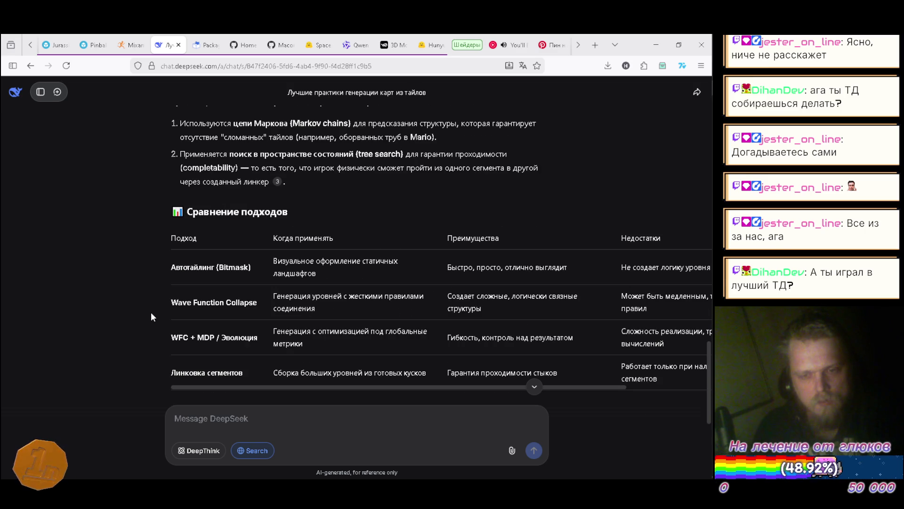
{"action": "scroll", "coordinate": [151, 312], "scroll_direction": "down", "scroll_amount": 1}
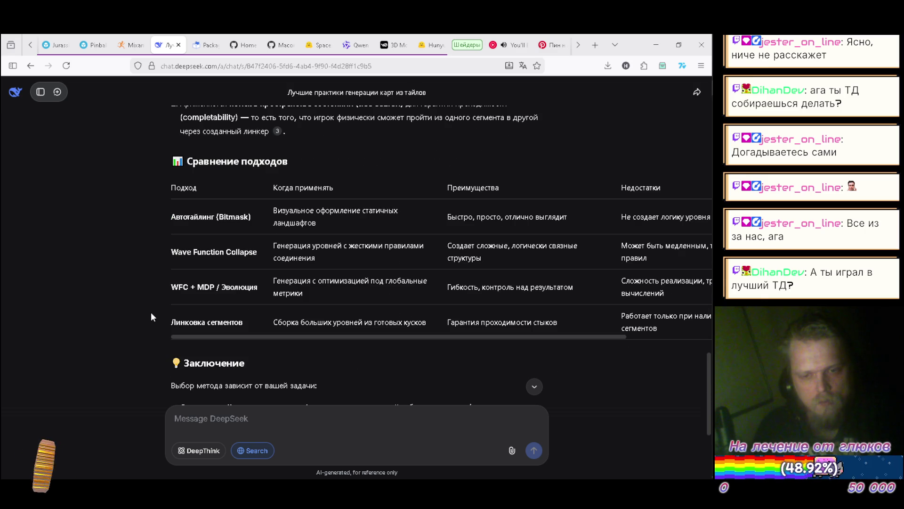
{"action": "scroll", "coordinate": [151, 317], "scroll_direction": "down", "scroll_amount": 1}
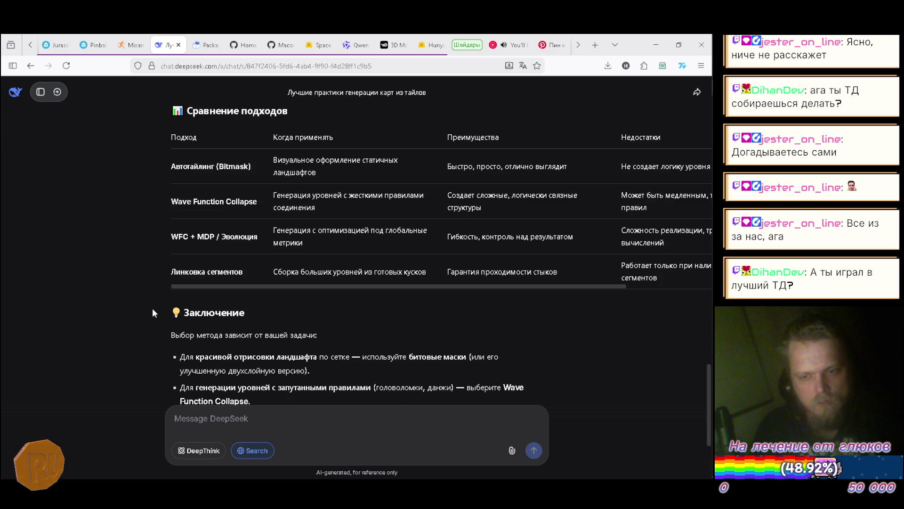
{"action": "scroll", "coordinate": [152, 311], "scroll_direction": "down", "scroll_amount": 1}
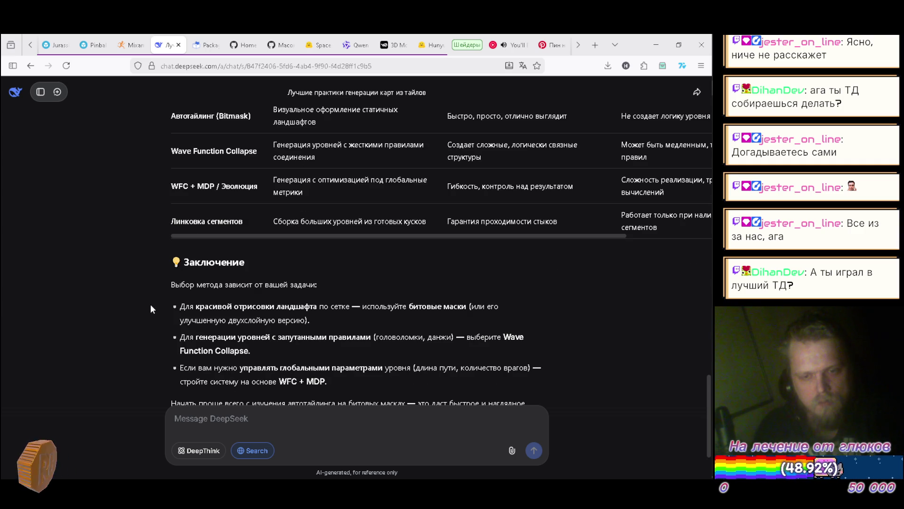
{"action": "scroll", "coordinate": [150, 309], "scroll_direction": "down", "scroll_amount": 1}
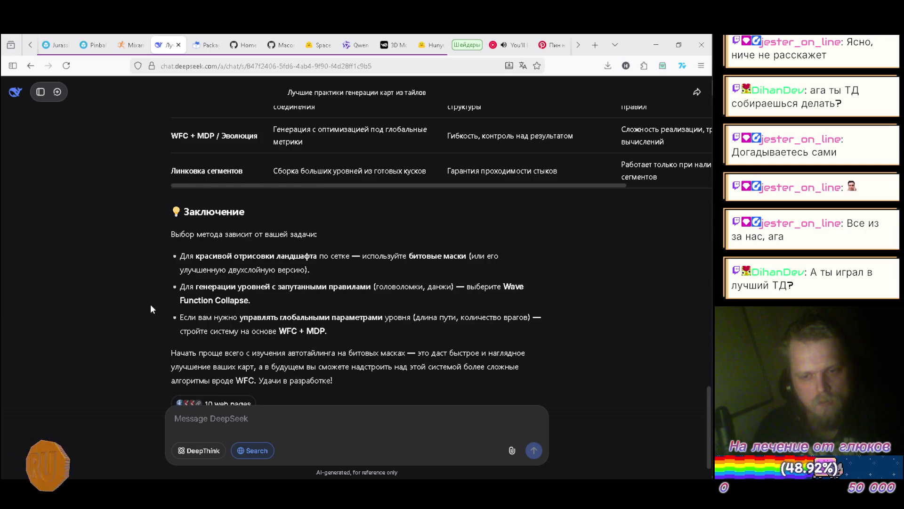
{"action": "scroll", "coordinate": [150, 309], "scroll_direction": "down", "scroll_amount": 1}
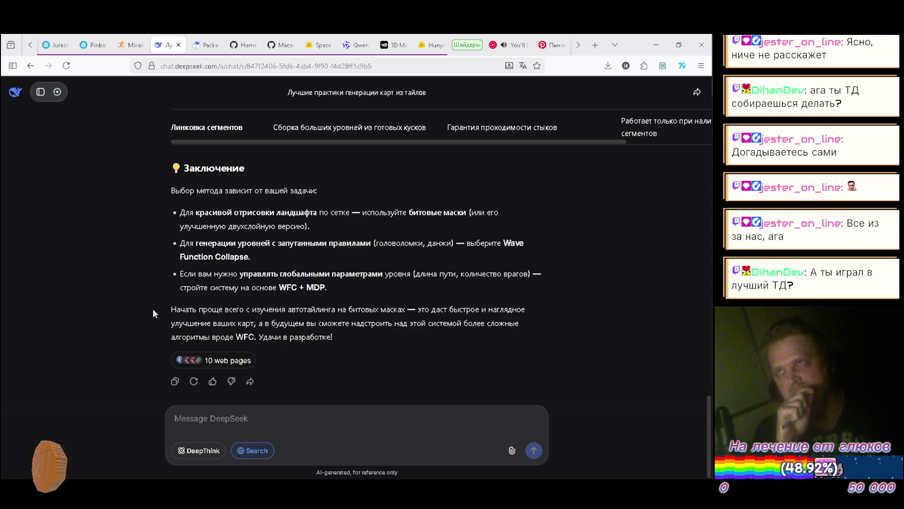
{"action": "mouse_move", "coordinate": [713, 266]}
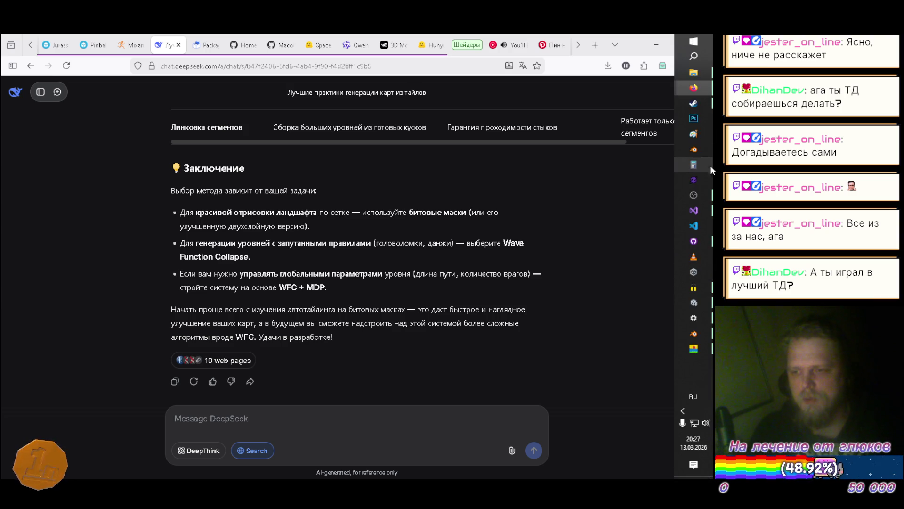
{"action": "mouse_move", "coordinate": [694, 88]}
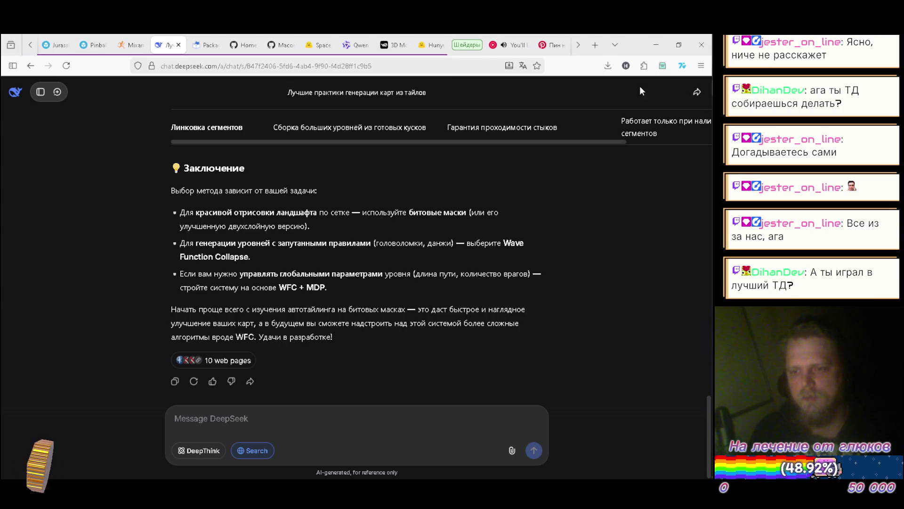